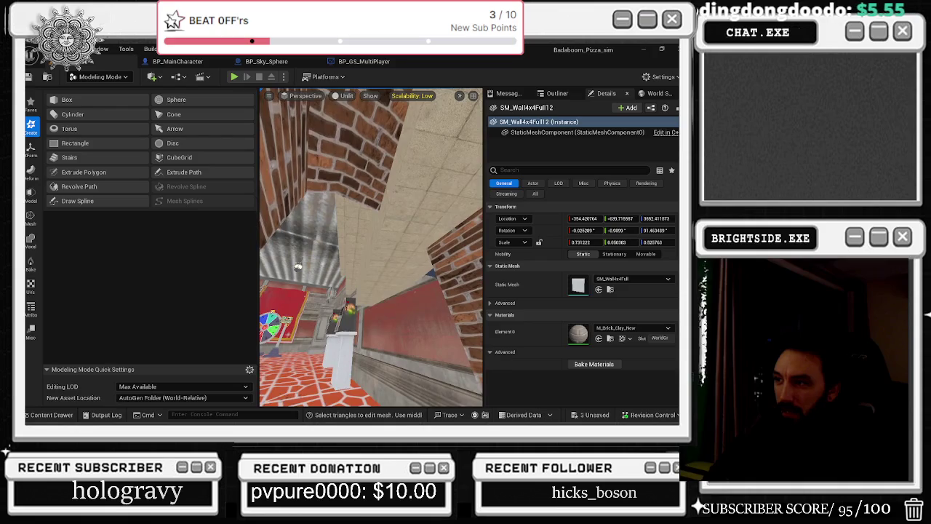
# Replace Box5's AdvancedFlag material with the pink reference material on Element 0
pyautogui.click(369, 297)
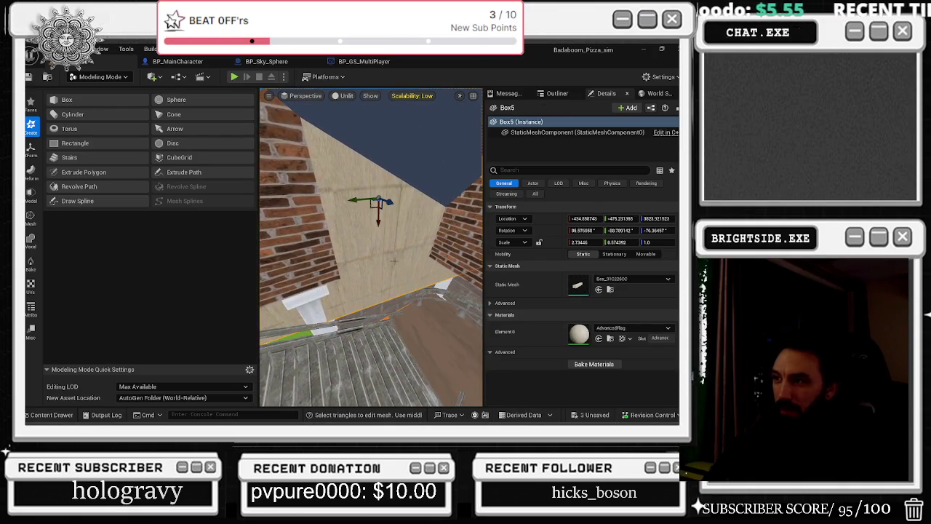
pyautogui.click(609, 339)
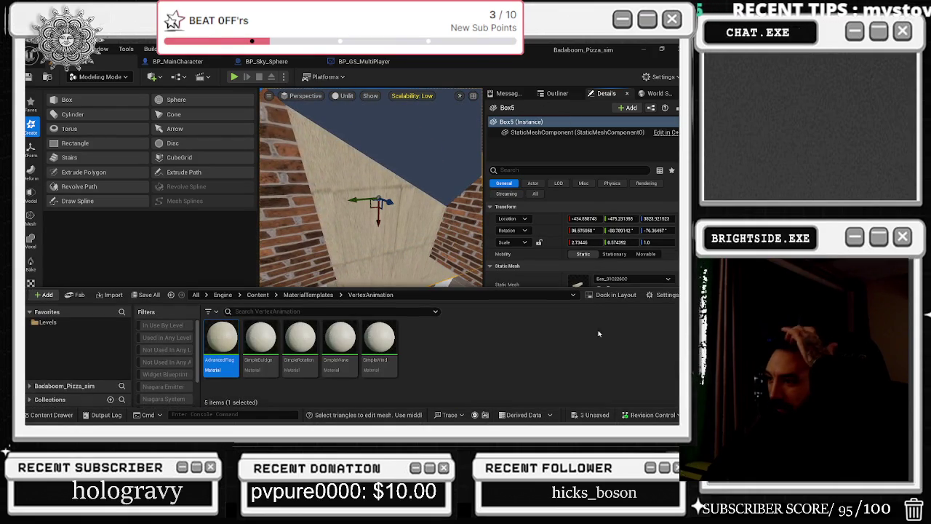
pyautogui.hotkey('ctrl', 'space')
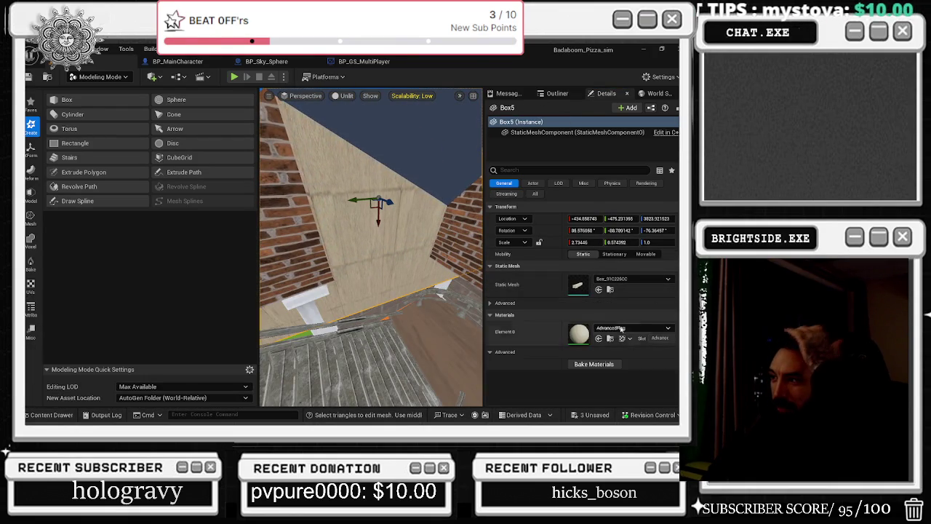
pyautogui.click(609, 338)
pyautogui.hotkey('ctrl', 'space')
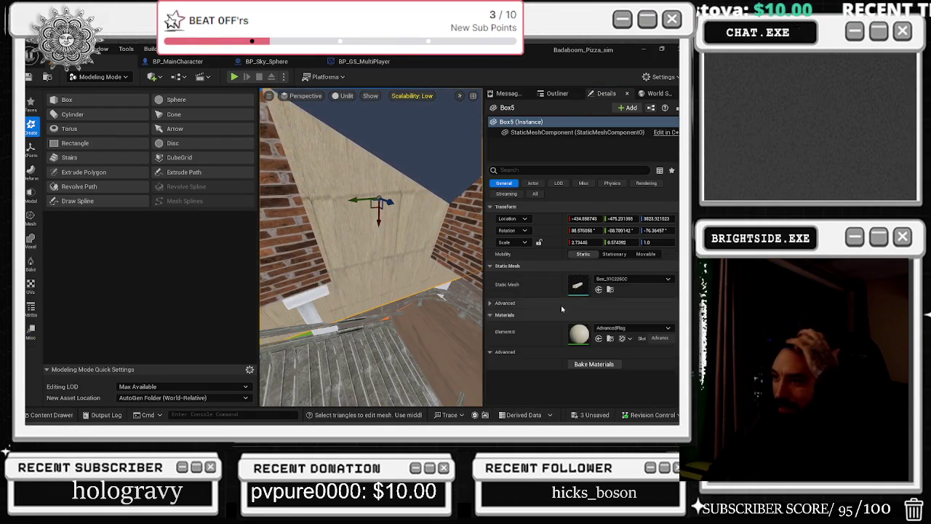
pyautogui.click(626, 328)
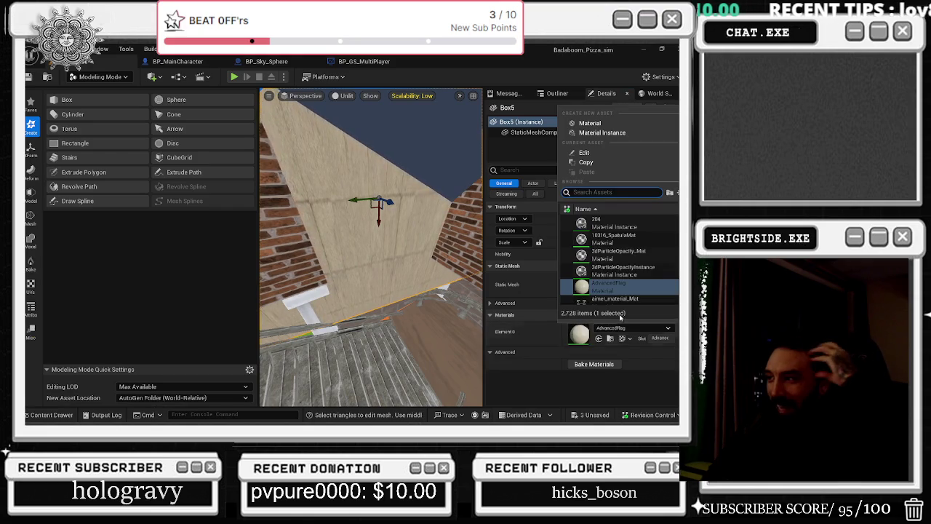
pyautogui.click(618, 269)
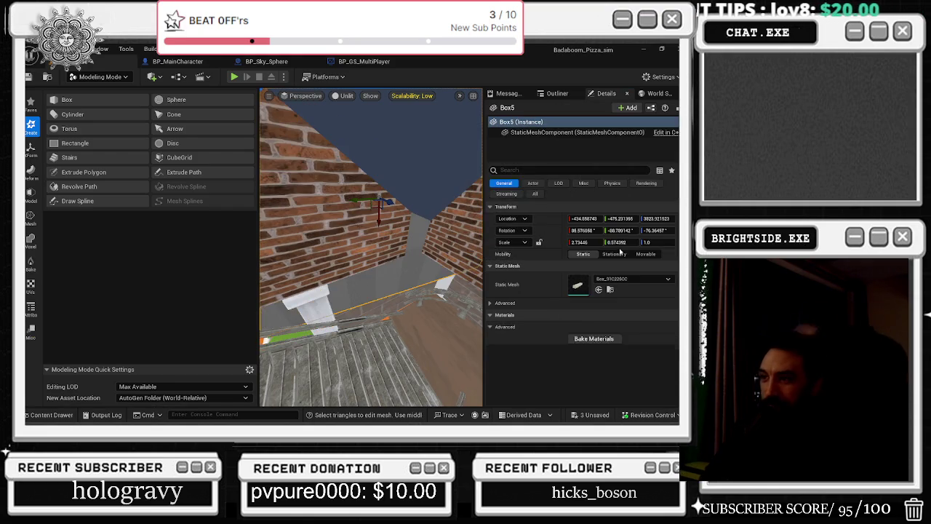
pyautogui.moveTo(371, 247)
pyautogui.mouseDown()
pyautogui.moveTo(342, 218)
pyautogui.moveTo(367, 247)
pyautogui.moveTo(357, 248)
pyautogui.moveTo(367, 244)
pyautogui.moveTo(357, 233)
pyautogui.mouseUp()
# Move the pink Box5 into place as a wall section with the translate gizmo
pyautogui.moveTo(355, 272)
pyautogui.mouseDown()
pyautogui.moveTo(381, 270)
pyautogui.moveTo(366, 270)
pyautogui.moveTo(363, 289)
pyautogui.moveTo(359, 265)
pyautogui.moveTo(372, 248)
pyautogui.moveTo(360, 251)
pyautogui.mouseUp()
pyautogui.hotkey('ctrl', 'space')
pyautogui.click(459, 284)
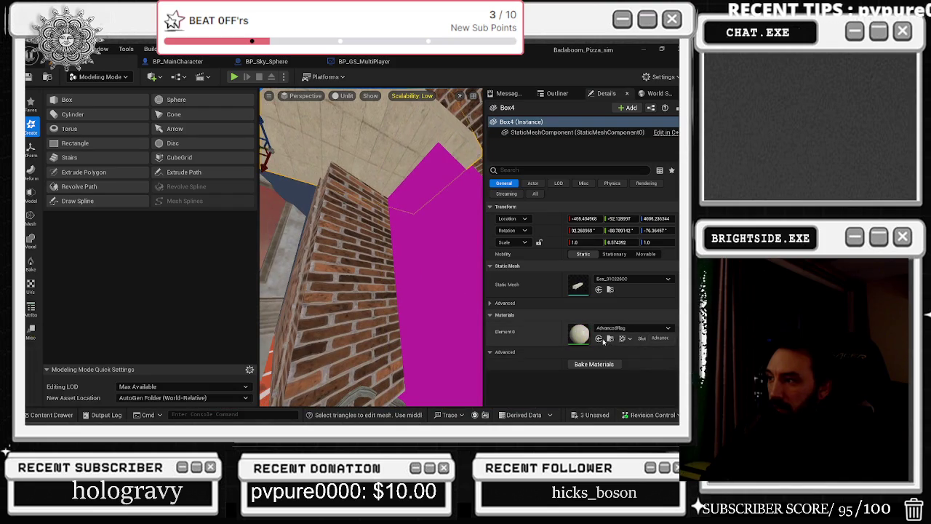
pyautogui.moveTo(459, 284); pyautogui.dragTo(381, 193)
# Give Box2 the pink material on Element 0 and postpone the pending autosave
pyautogui.click(381, 193)
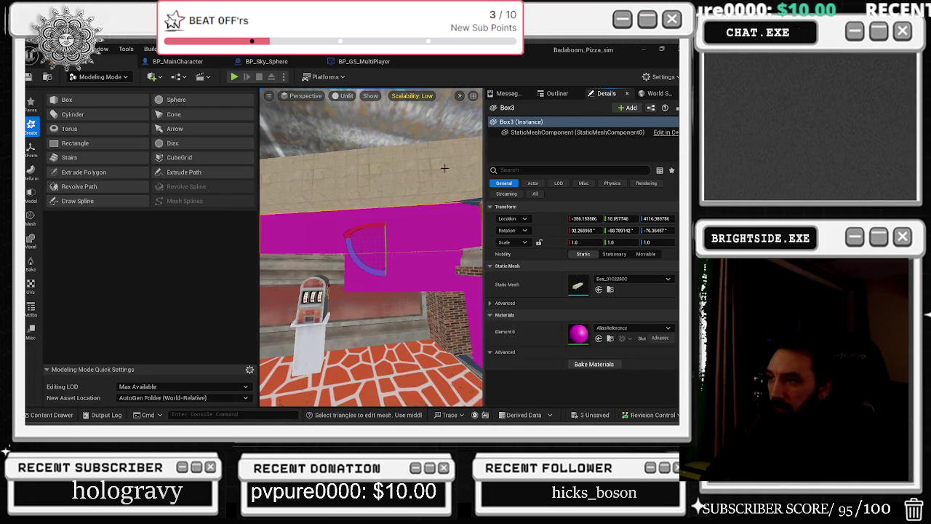
pyautogui.click(598, 339)
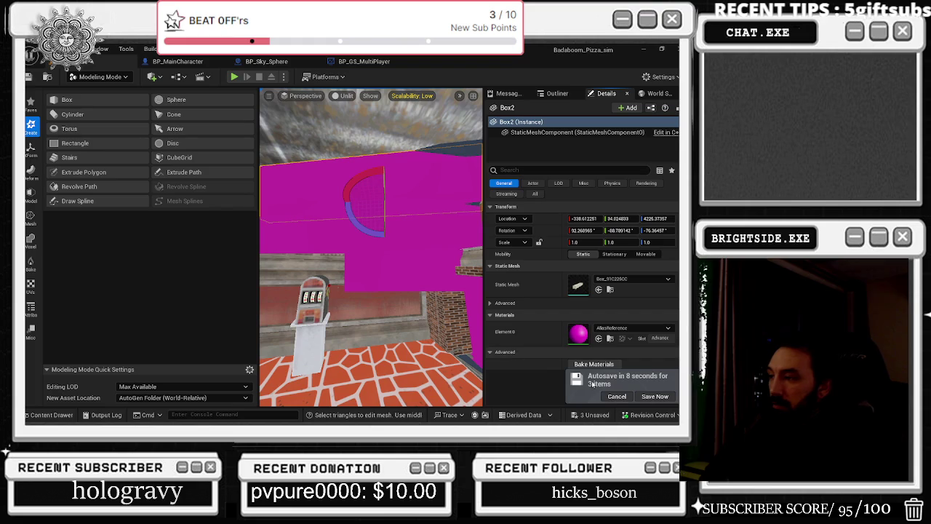
pyautogui.click(617, 396)
pyautogui.moveTo(342, 240)
pyautogui.mouseDown()
pyautogui.moveTo(353, 198)
pyautogui.moveTo(389, 245)
pyautogui.moveTo(428, 261)
pyautogui.mouseUp()
# Fly toward the magenta geometry and click through the wall boxes to select Box3
pyautogui.click(389, 246)
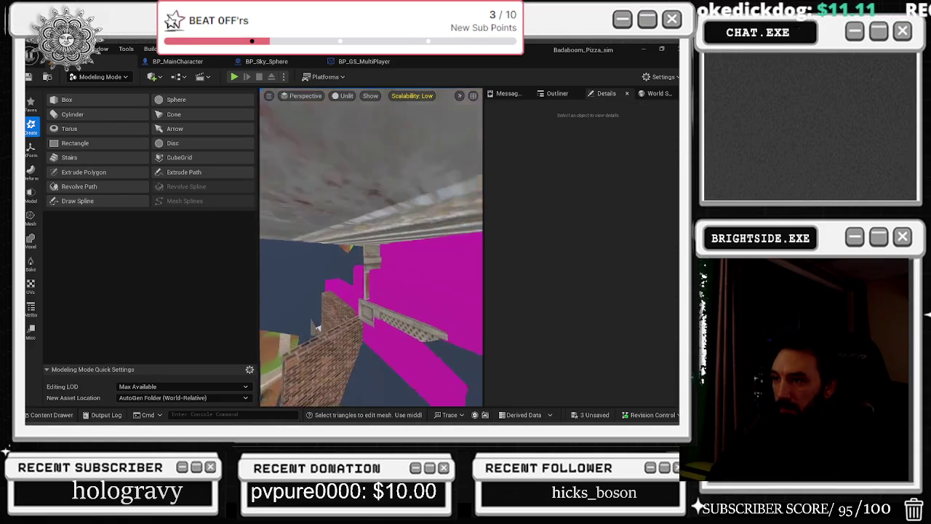
pyautogui.moveTo(386, 239); pyautogui.dragTo(386, 239)
pyautogui.click(386, 239)
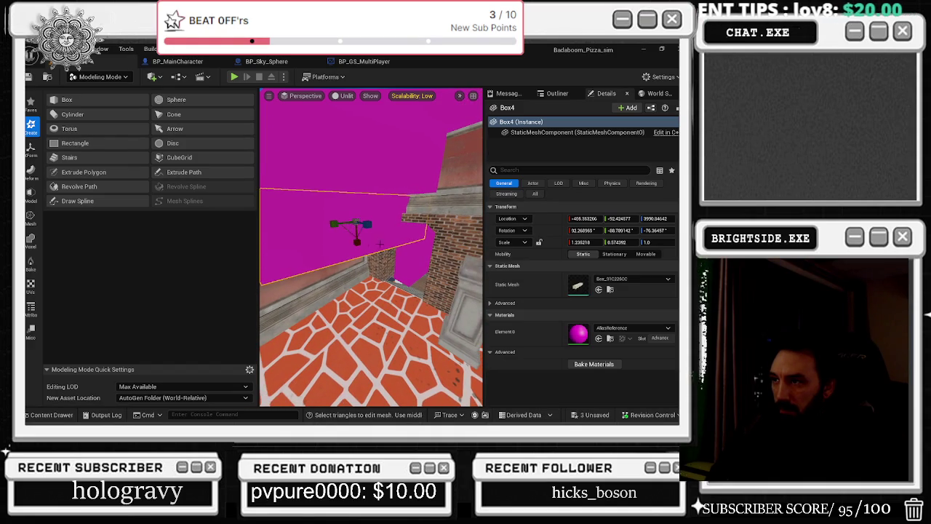
# Stretch Box5 taller and wider, then slide it along the wall
pyautogui.moveTo(386, 230); pyautogui.dragTo(386, 242)
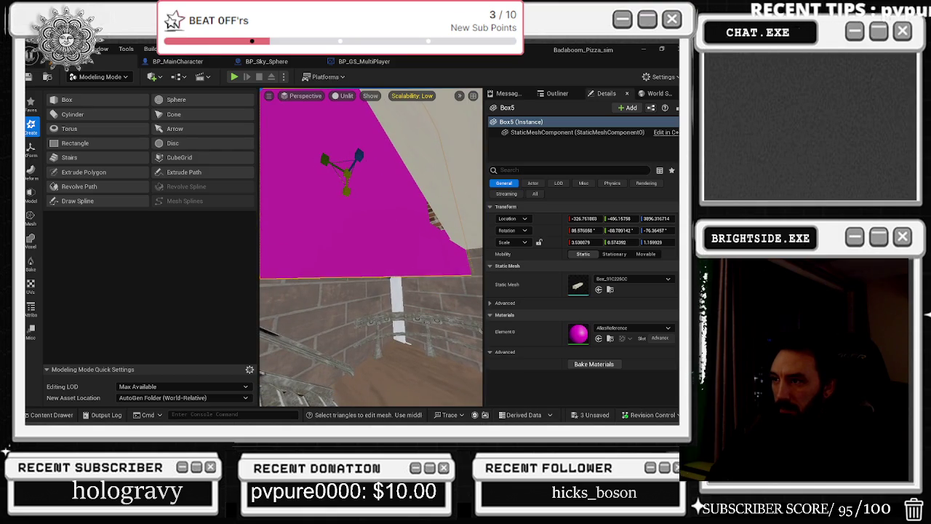
pyautogui.moveTo(347, 188); pyautogui.dragTo(336, 186)
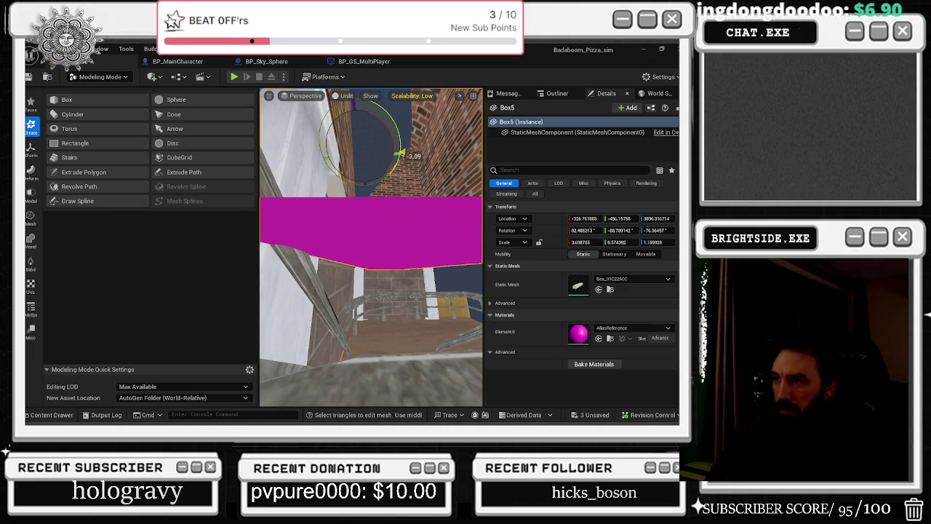
pyautogui.moveTo(386, 156); pyautogui.dragTo(352, 152)
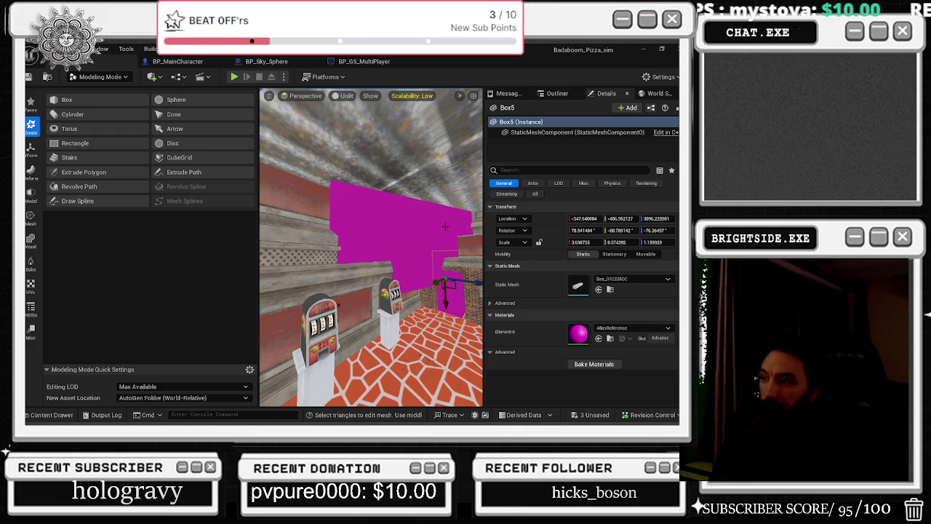
# Switch the editor from the mode dropdown to Selection Mode
pyautogui.moveTo(439, 223); pyautogui.dragTo(477, 221)
pyautogui.click(100, 77)
pyautogui.click(111, 91)
pyautogui.moveTo(437, 334)
pyautogui.mouseDown()
pyautogui.moveTo(458, 342)
pyautogui.moveTo(474, 327)
pyautogui.mouseUp()
# Select Box5, tilt it slightly further and raise its Z scale to about 1.29
pyautogui.click(288, 293)
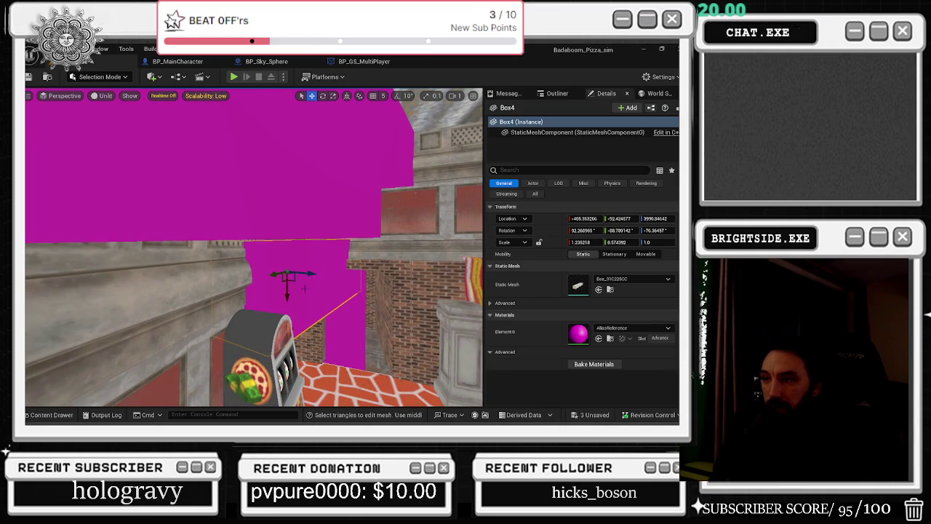
pyautogui.moveTo(288, 292); pyautogui.dragTo(301, 276)
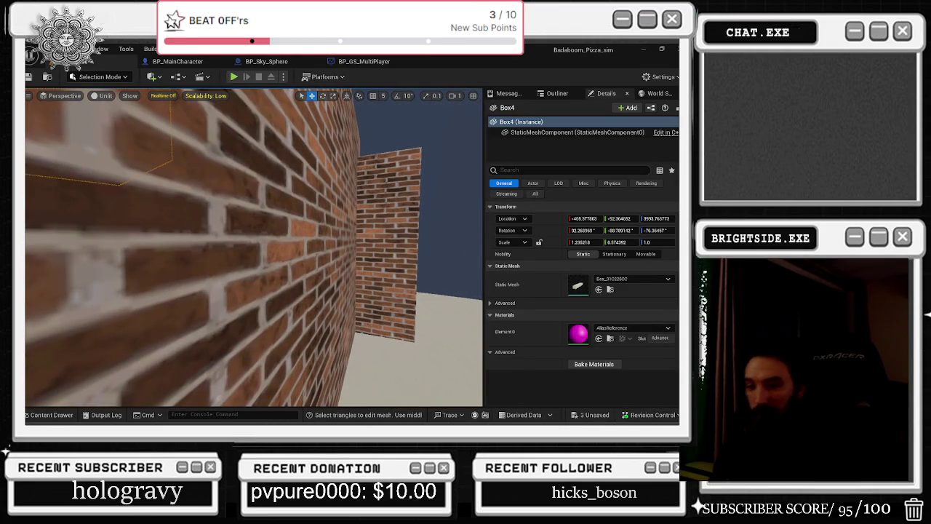
pyautogui.moveTo(202, 230)
pyautogui.mouseDown()
pyautogui.moveTo(223, 260)
pyautogui.moveTo(248, 248)
pyautogui.moveTo(244, 256)
pyautogui.moveTo(272, 272)
pyautogui.moveTo(469, 343)
pyautogui.moveTo(266, 249)
pyautogui.mouseUp()
pyautogui.click(245, 251)
pyautogui.press('e')
pyautogui.press('w')
pyautogui.press('w')
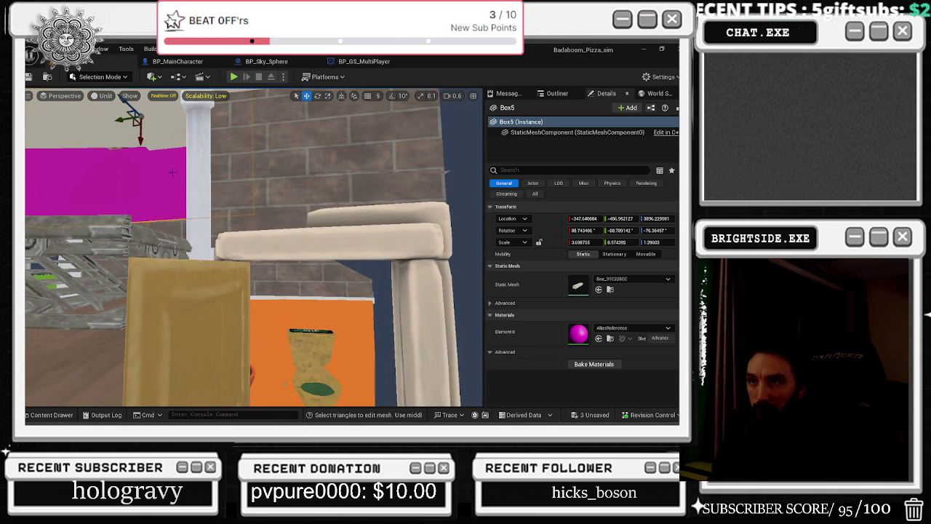
# Move and slightly rotate Box6 into position against the brick wall
pyautogui.moveTo(140, 140)
pyautogui.mouseDown()
pyautogui.moveTo(142, 229)
pyautogui.moveTo(189, 230)
pyautogui.moveTo(193, 209)
pyautogui.moveTo(207, 210)
pyautogui.moveTo(209, 269)
pyautogui.moveTo(237, 275)
pyautogui.moveTo(228, 285)
pyautogui.moveTo(198, 250)
pyautogui.moveTo(227, 239)
pyautogui.moveTo(211, 208)
pyautogui.moveTo(233, 206)
pyautogui.moveTo(214, 207)
pyautogui.moveTo(240, 237)
pyautogui.mouseUp()
pyautogui.press('w')
pyautogui.press('r')
pyautogui.press('w')
pyautogui.scroll(5, 240, 237)
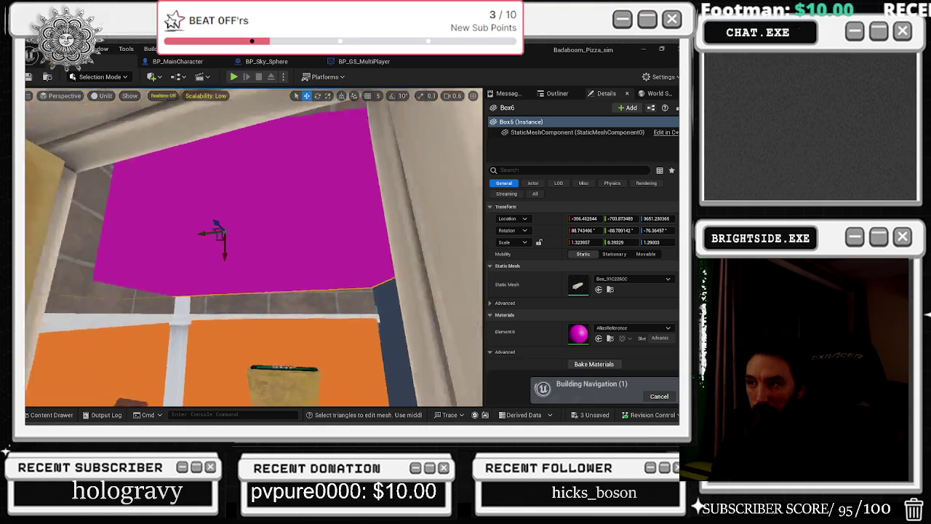
pyautogui.moveTo(163, 234)
pyautogui.mouseDown()
pyautogui.moveTo(114, 215)
pyautogui.moveTo(128, 234)
pyautogui.mouseUp()
pyautogui.press('e')
pyautogui.press('w')
pyautogui.moveTo(120, 195)
pyautogui.mouseDown()
pyautogui.moveTo(52, 193)
pyautogui.moveTo(127, 201)
pyautogui.moveTo(124, 226)
pyautogui.moveTo(167, 226)
pyautogui.moveTo(179, 216)
pyautogui.mouseUp()
pyautogui.press('e')
pyautogui.moveTo(145, 261)
pyautogui.mouseDown()
pyautogui.moveTo(240, 248)
pyautogui.moveTo(197, 249)
pyautogui.mouseUp()
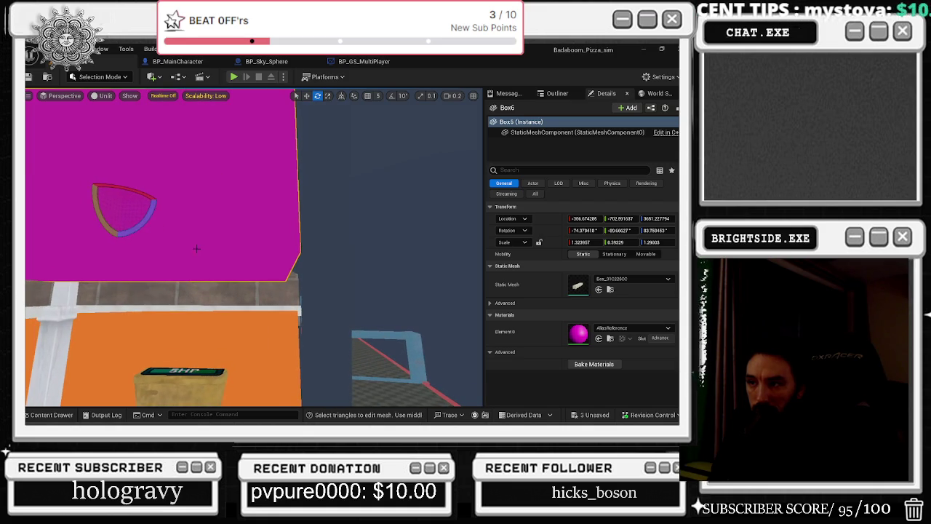
pyautogui.press('w')
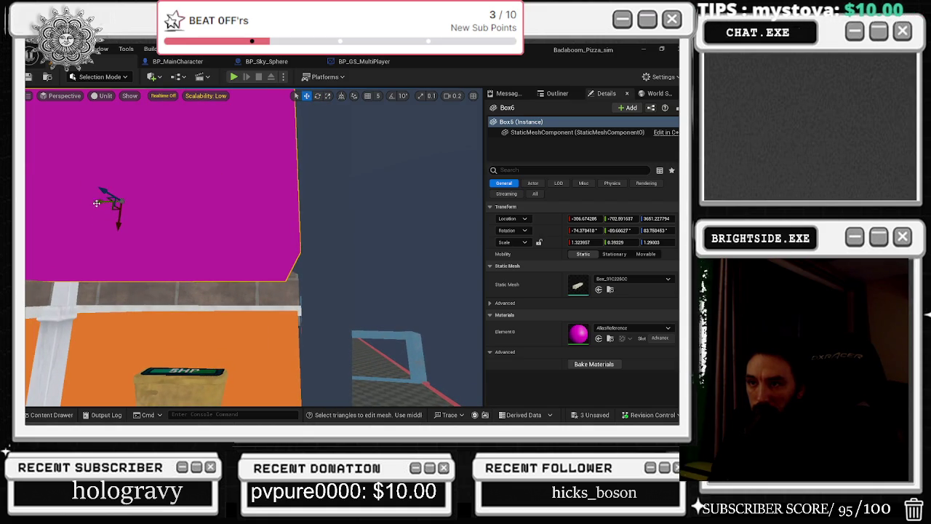
pyautogui.moveTo(97, 204); pyautogui.dragTo(89, 200)
# Thin Box6 into a slab with Y scale 0.3975 and Z scale -0.475
pyautogui.scroll(5, 109, 201)
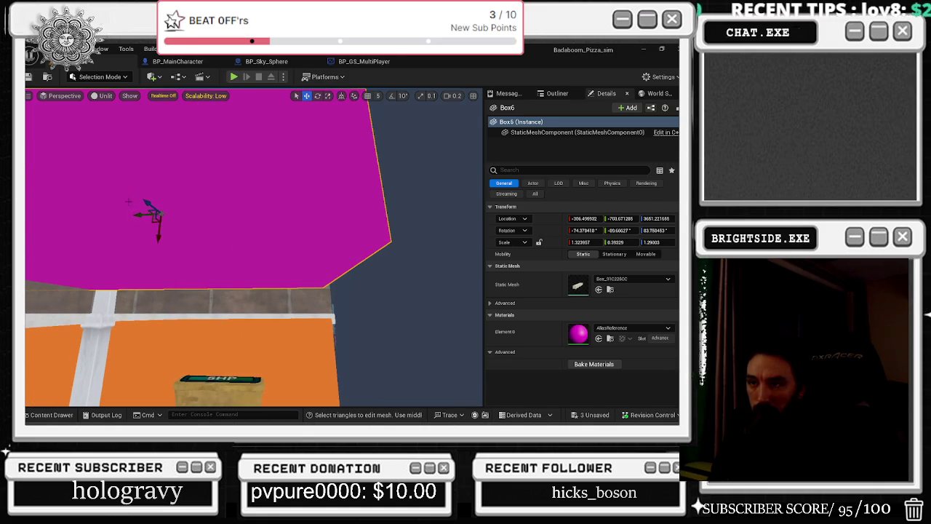
pyautogui.scroll(-5, 142, 204)
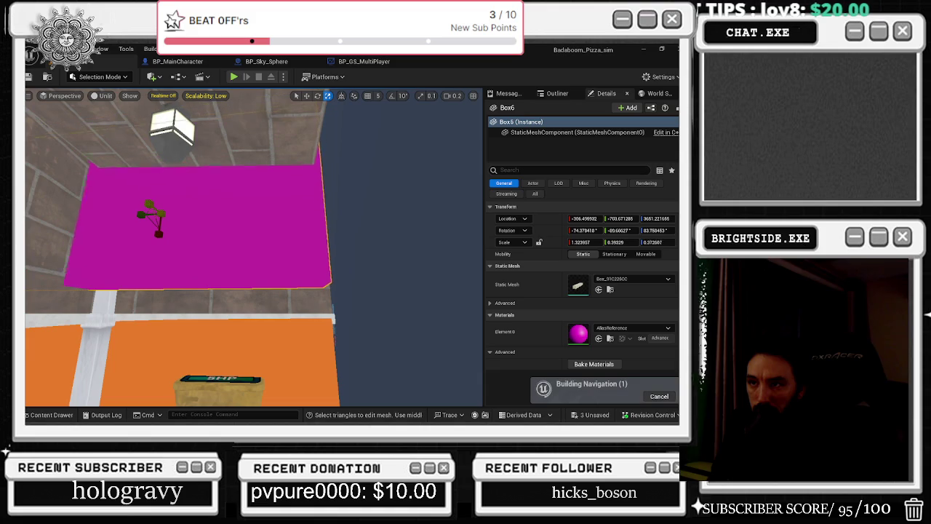
pyautogui.moveTo(149, 205)
pyautogui.mouseDown()
pyautogui.moveTo(171, 240)
pyautogui.moveTo(168, 259)
pyautogui.mouseUp()
pyautogui.press('e')
pyautogui.press('r')
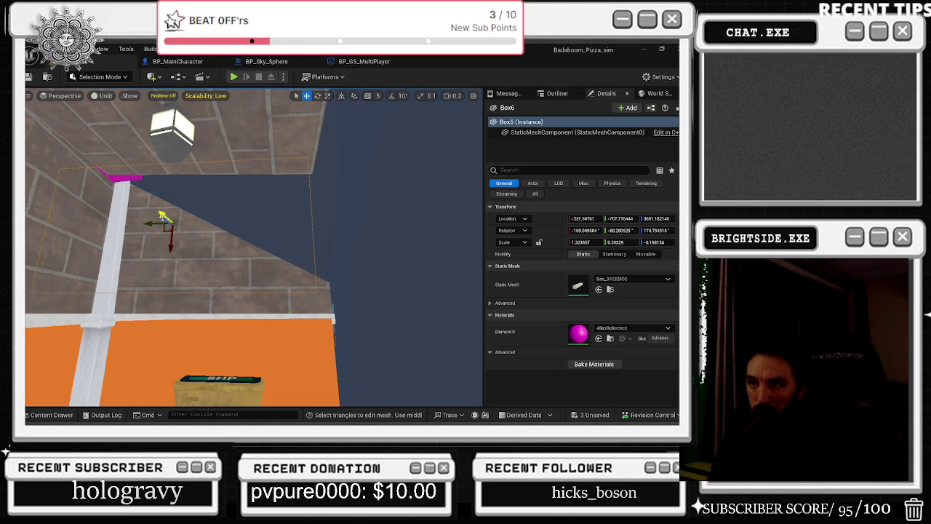
pyautogui.moveTo(162, 216)
pyautogui.mouseDown()
pyautogui.moveTo(151, 205)
pyautogui.moveTo(144, 215)
pyautogui.mouseUp()
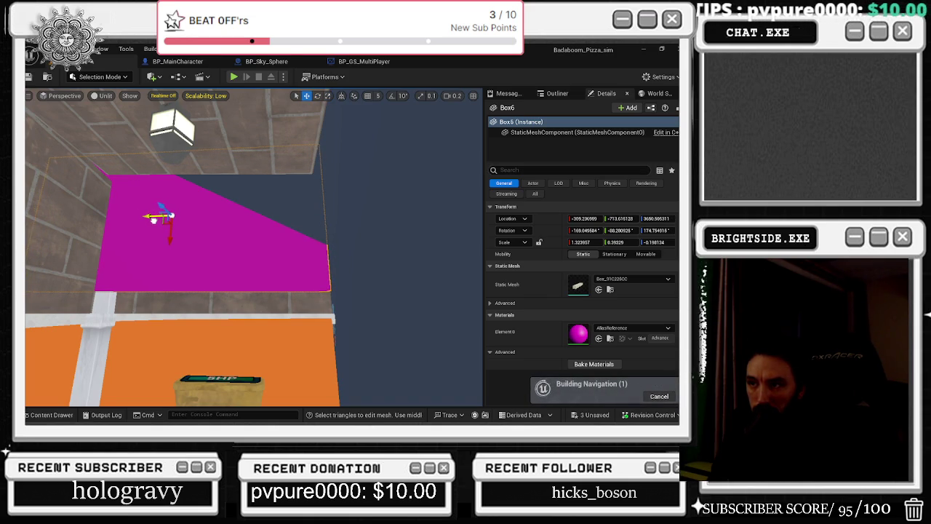
pyautogui.moveTo(158, 206); pyautogui.dragTo(121, 194)
pyautogui.moveTo(193, 109)
pyautogui.mouseDown()
pyautogui.moveTo(305, 203)
pyautogui.moveTo(195, 184)
pyautogui.moveTo(226, 195)
pyautogui.mouseUp()
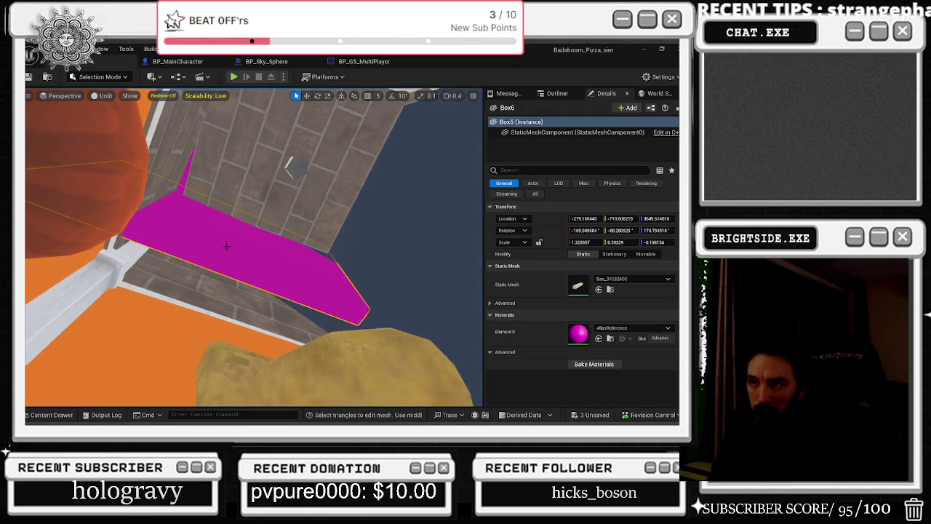
pyautogui.moveTo(615, 242); pyautogui.dragTo(646, 241)
pyautogui.press('f')
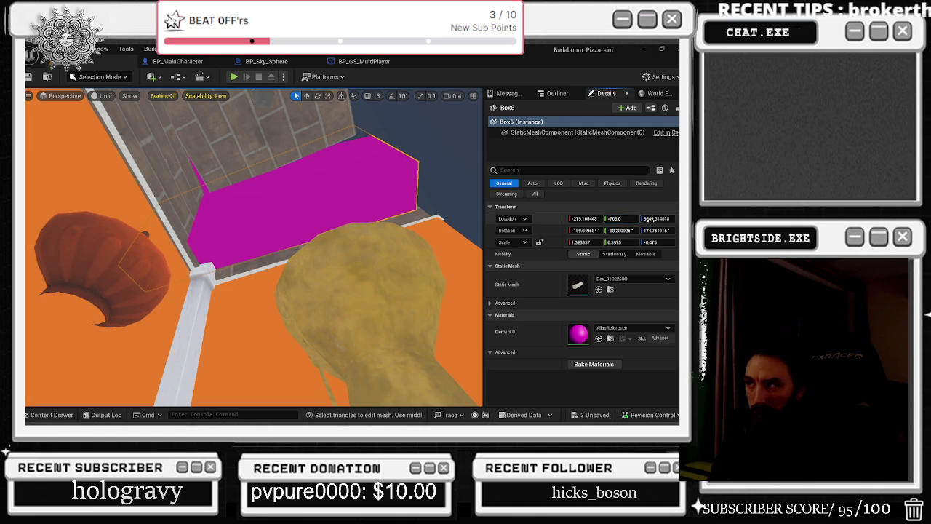
pyautogui.click(658, 218)
pyautogui.write('3654')
# Set Box6's Location X to -277.0 and Z to 3648.0 in Details
pyautogui.moveTo(657, 218); pyautogui.dragTo(652, 218)
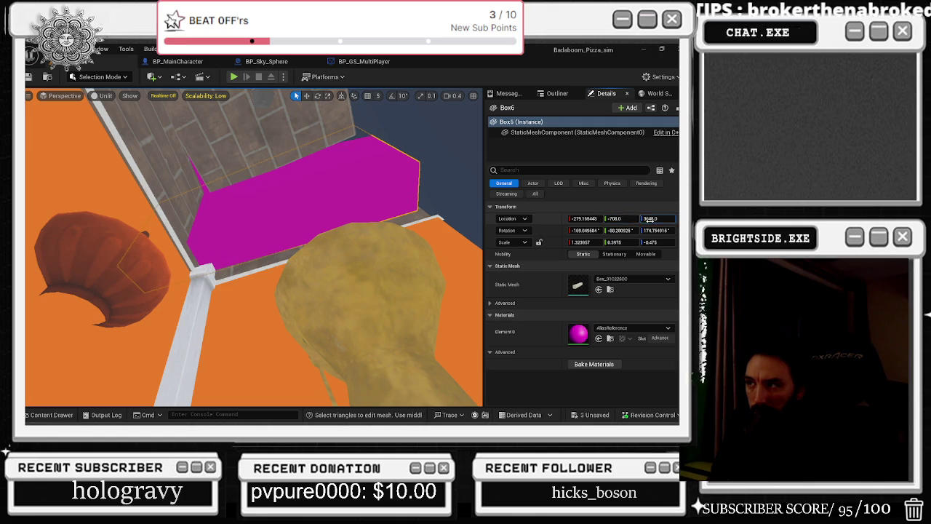
pyautogui.moveTo(589, 218); pyautogui.dragTo(587, 218)
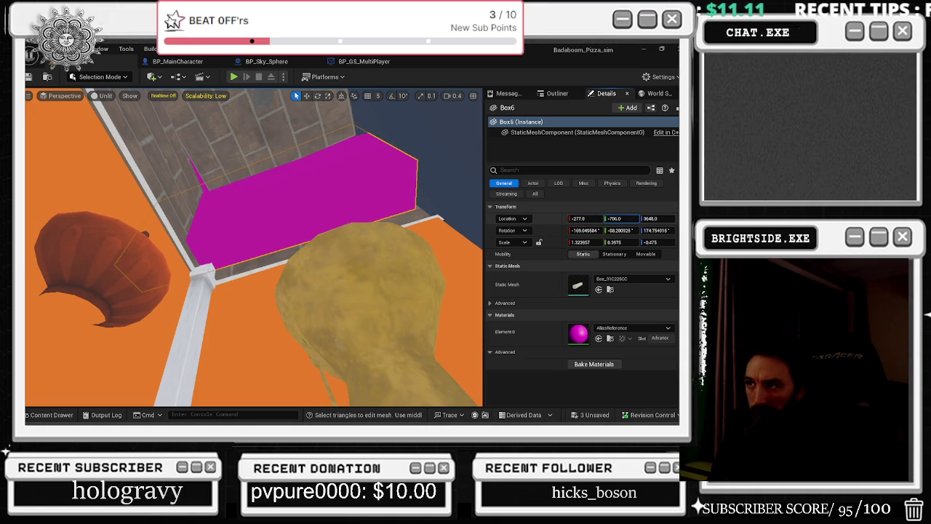
pyautogui.press('e')
pyautogui.moveTo(291, 255)
pyautogui.mouseDown()
pyautogui.moveTo(262, 232)
pyautogui.moveTo(240, 233)
pyautogui.moveTo(225, 247)
pyautogui.moveTo(255, 233)
pyautogui.moveTo(269, 247)
pyautogui.moveTo(291, 225)
pyautogui.mouseUp()
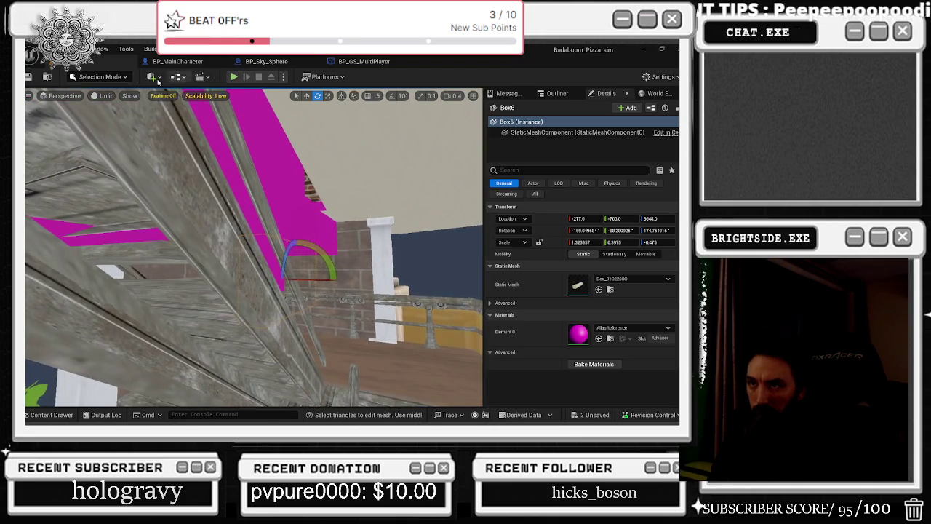
# Switch to Modeling Mode and Shift-select five of the magenta wall panels
pyautogui.click(102, 76)
pyautogui.click(113, 131)
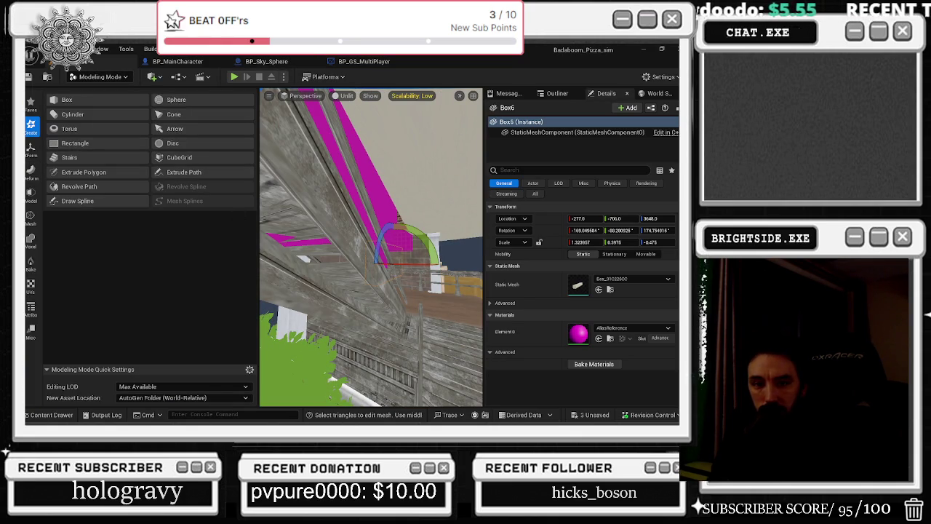
pyautogui.moveTo(262, 309)
pyautogui.mouseDown()
pyautogui.moveTo(291, 298)
pyautogui.moveTo(350, 240)
pyautogui.mouseUp()
pyautogui.keyDown('ctrl'); pyautogui.click(407, 222); pyautogui.keyUp('ctrl')
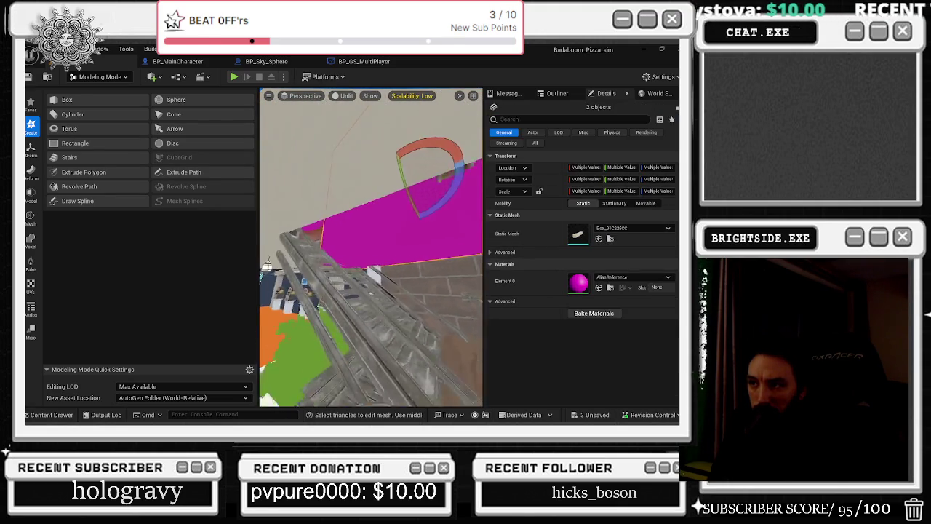
pyautogui.moveTo(407, 223)
pyautogui.mouseDown()
pyautogui.moveTo(349, 248)
pyautogui.moveTo(327, 225)
pyautogui.moveTo(393, 240)
pyautogui.moveTo(378, 244)
pyautogui.moveTo(363, 229)
pyautogui.moveTo(378, 244)
pyautogui.moveTo(458, 248)
pyautogui.moveTo(347, 210)
pyautogui.mouseUp()
pyautogui.keyDown('ctrl'); pyautogui.click(393, 221); pyautogui.keyUp('ctrl')
pyautogui.keyDown('ctrl'); pyautogui.click(349, 248); pyautogui.keyUp('ctrl')
pyautogui.keyDown('ctrl'); pyautogui.click(404, 237); pyautogui.keyUp('ctrl')
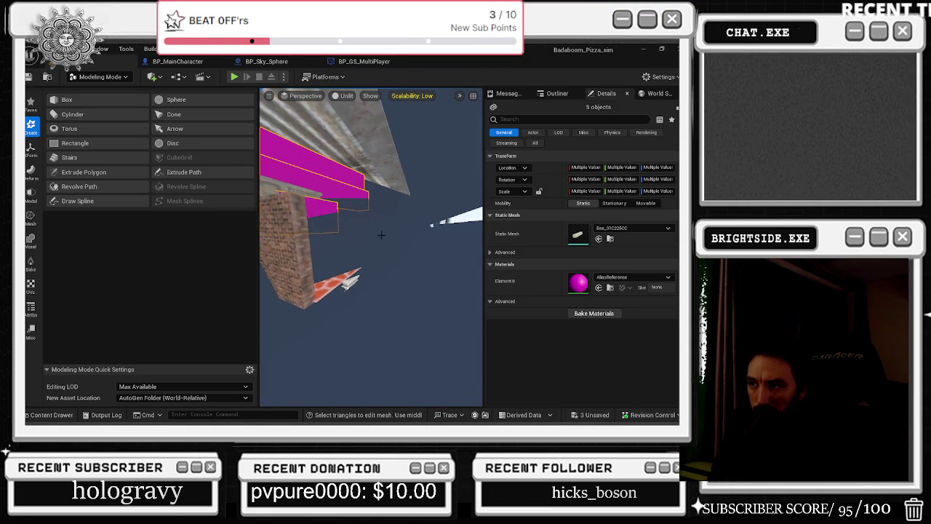
# Browse the modeling sidebar's deformation, transform and boolean tool categories
pyautogui.keyDown('ctrl'); pyautogui.click(427, 247); pyautogui.keyUp('ctrl')
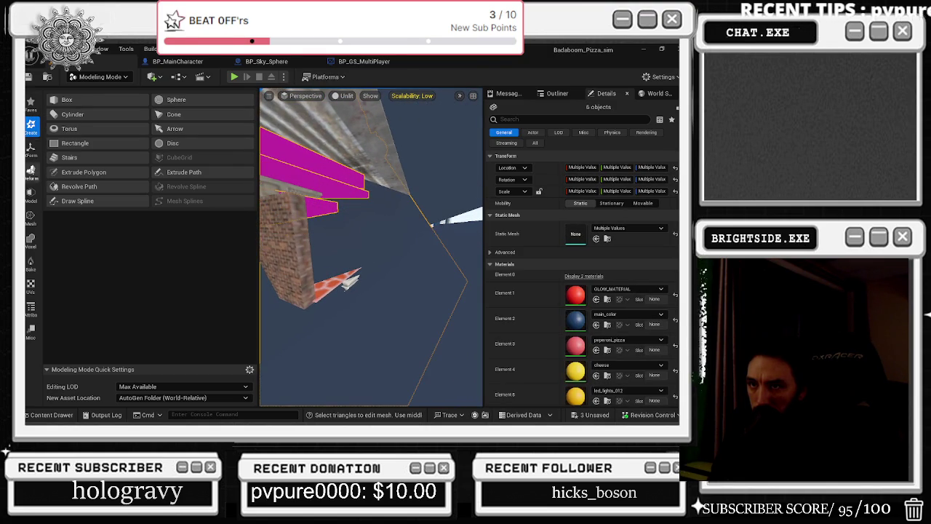
pyautogui.click(31, 172)
pyautogui.click(31, 150)
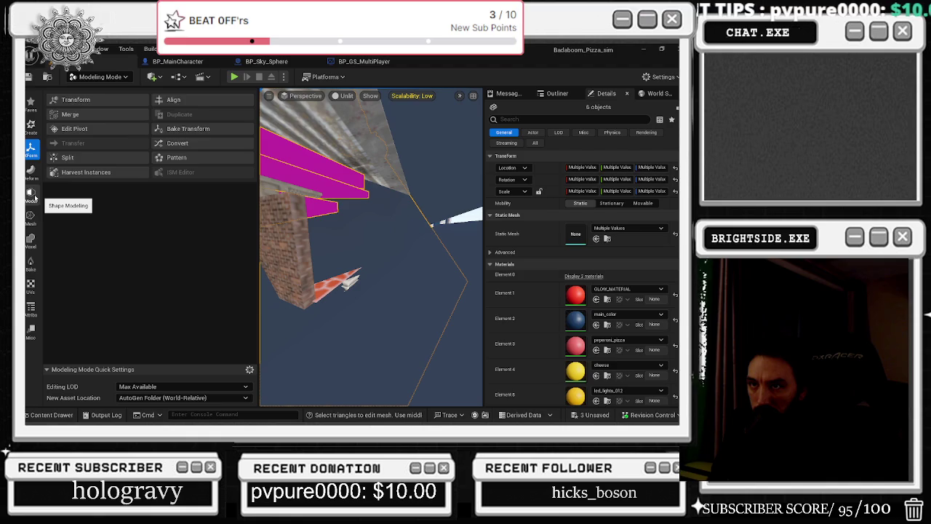
pyautogui.click(31, 195)
pyautogui.moveTo(371, 247)
pyautogui.mouseDown()
pyautogui.moveTo(408, 233)
pyautogui.moveTo(378, 243)
pyautogui.moveTo(349, 219)
pyautogui.moveTo(336, 187)
pyautogui.mouseUp()
# Select the curved Boolean3 mesh plus the upper magenta plane and launch Mesh Boolean
pyautogui.click(429, 212)
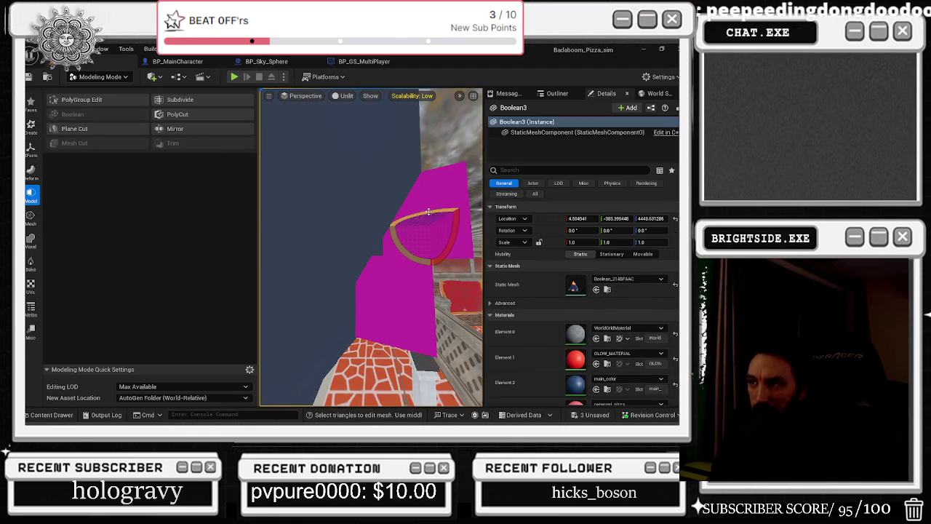
pyautogui.keyDown('ctrl'); pyautogui.click(436, 193); pyautogui.keyUp('ctrl')
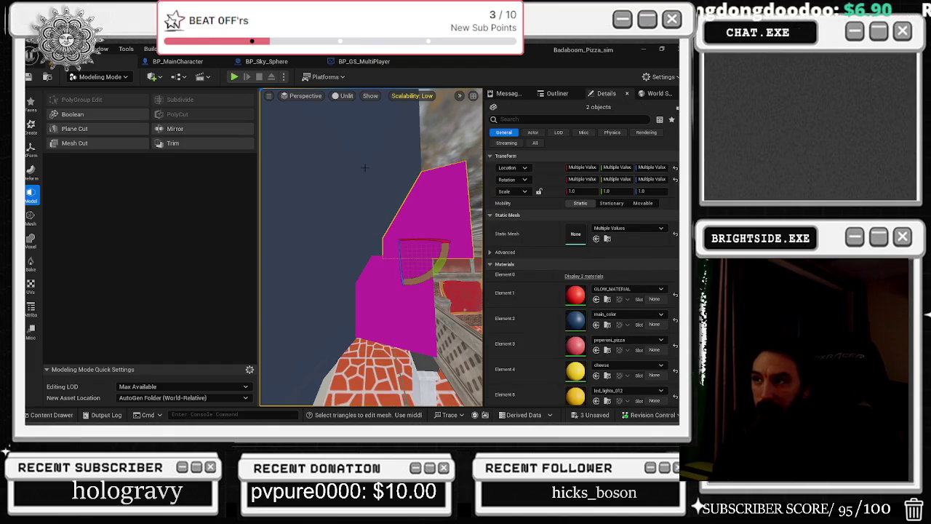
pyautogui.keyDown('ctrl'); pyautogui.click(434, 189); pyautogui.keyUp('ctrl')
pyautogui.keyDown('ctrl'); pyautogui.click(438, 187); pyautogui.keyUp('ctrl')
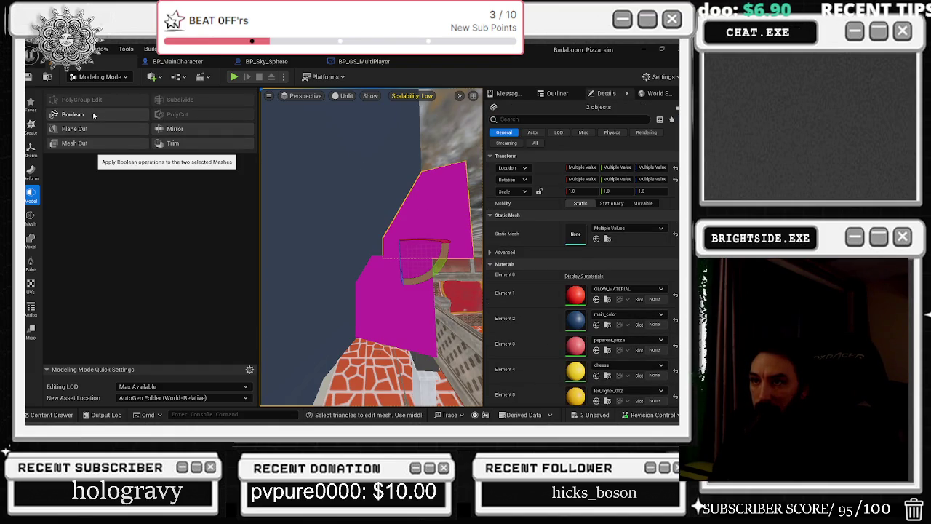
pyautogui.click(93, 115)
# Lower the Opacity Subtracted Mesh value to about 0.07
pyautogui.press('f')
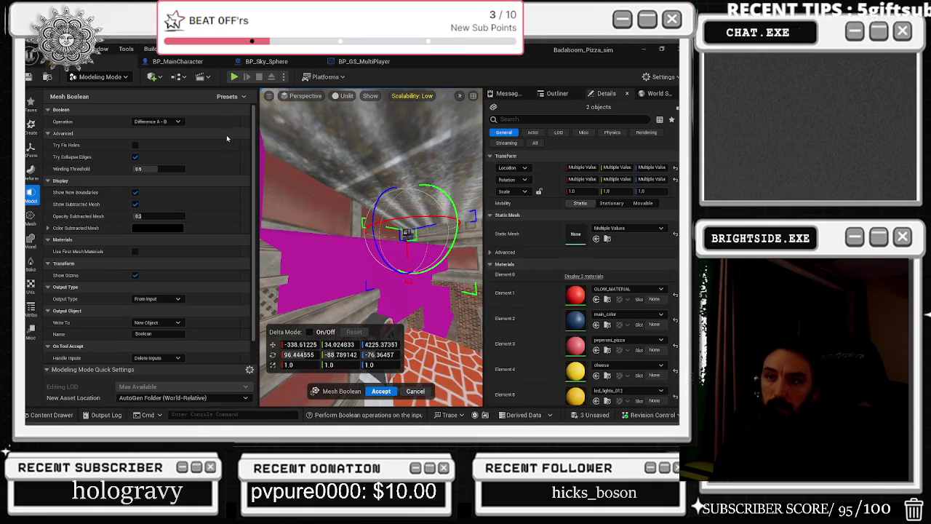
pyautogui.click(176, 217)
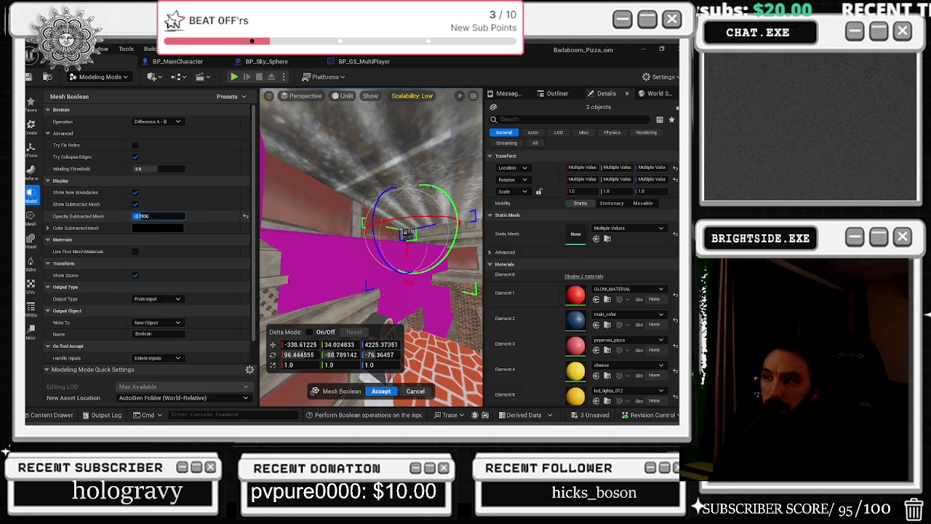
pyautogui.write('0.13024')
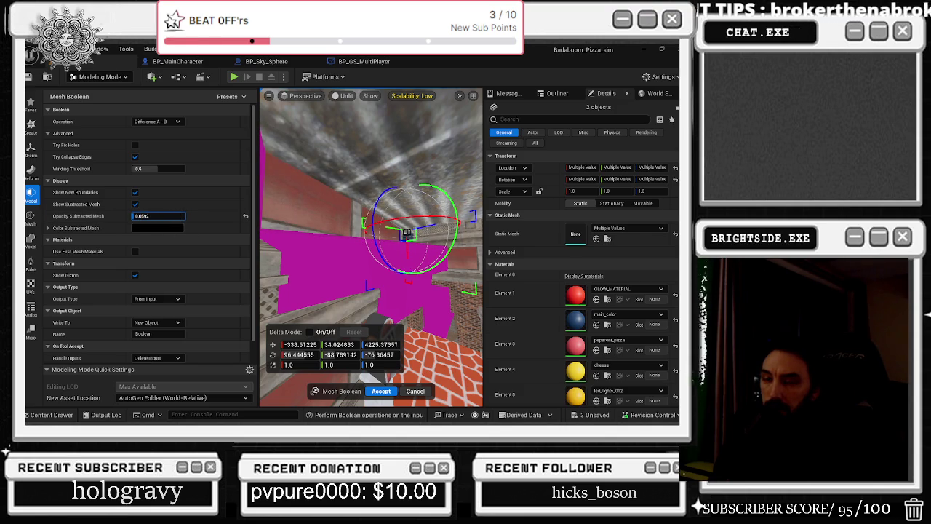
pyautogui.moveTo(158, 216); pyautogui.dragTo(149, 216)
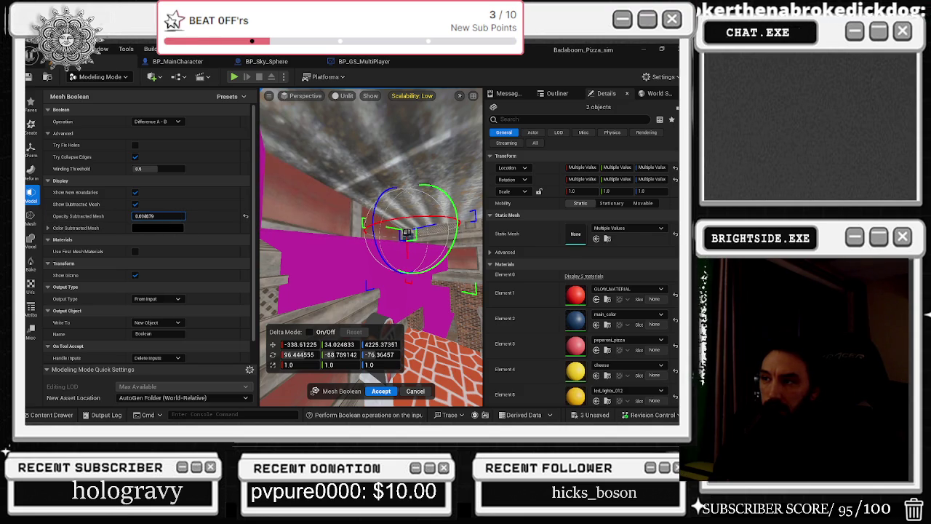
pyautogui.moveTo(371, 248)
pyautogui.mouseDown()
pyautogui.moveTo(360, 229)
pyautogui.moveTo(378, 211)
pyautogui.moveTo(360, 251)
pyautogui.moveTo(382, 218)
pyautogui.moveTo(357, 235)
pyautogui.mouseUp()
# Set Write To to First Input Object and uncheck Transfer Collision
pyautogui.click(177, 322)
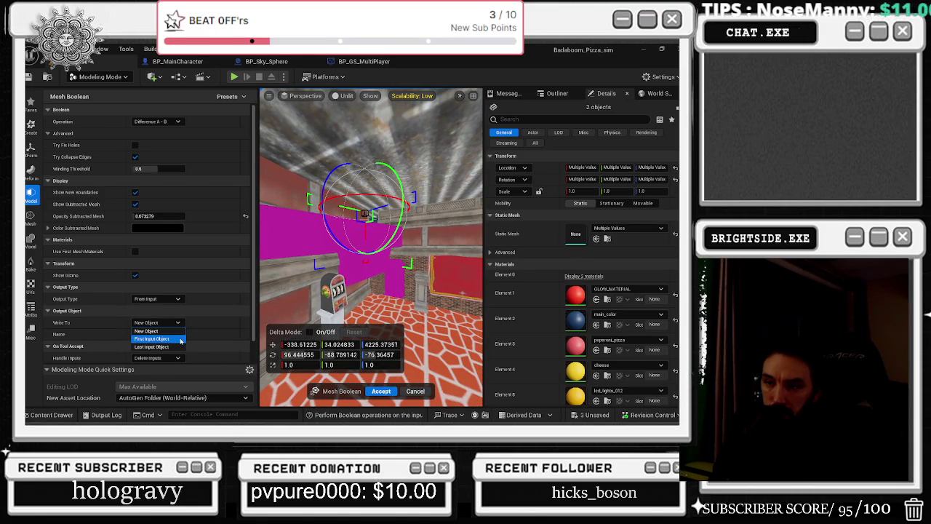
pyautogui.click(151, 339)
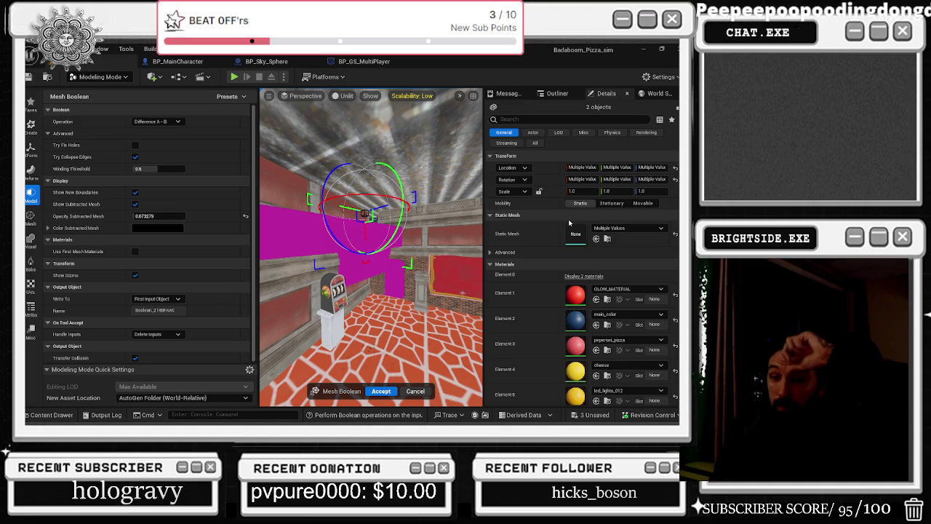
pyautogui.scroll(-1, 156, 283)
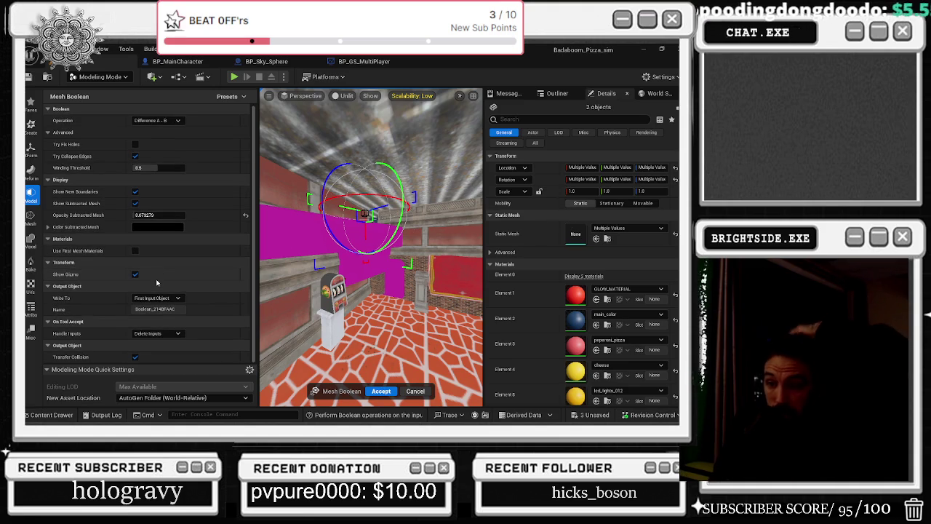
pyautogui.click(136, 357)
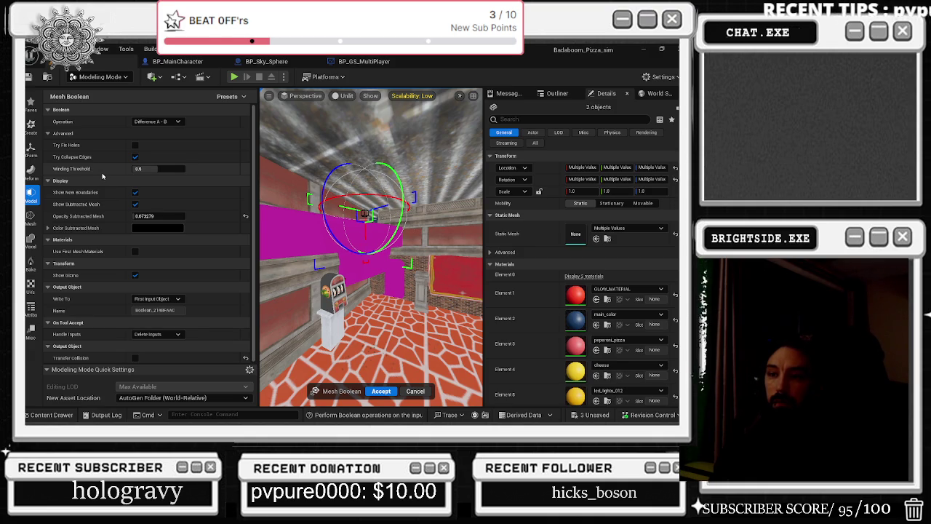
# Try other Write To destinations and a Dynamic Mesh output type, then undo the change
pyautogui.click(177, 303)
pyautogui.click(177, 320)
pyautogui.click(177, 303)
pyautogui.click(156, 308)
pyautogui.click(177, 298)
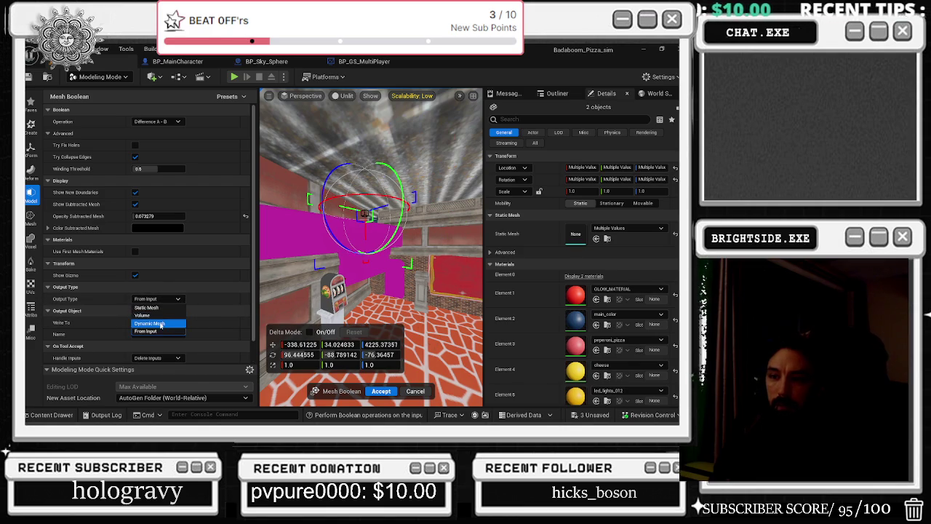
pyautogui.click(161, 324)
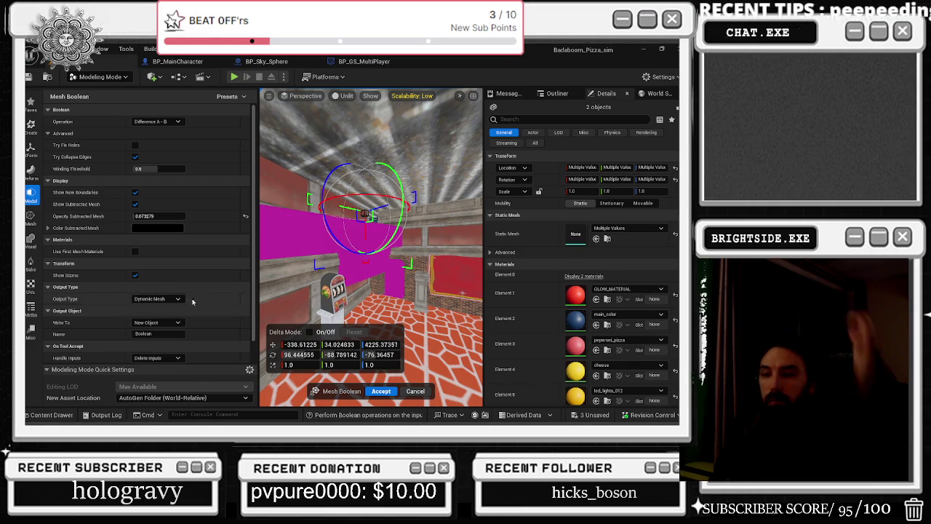
pyautogui.hotkey('ctrl', 'z')
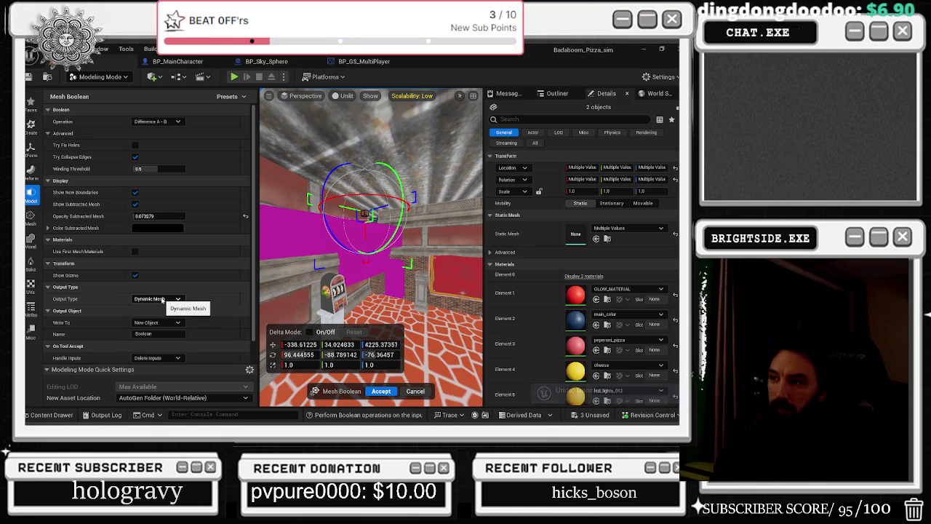
# Cycle the Output Type through Static Mesh and Volume, then back to matching the input
pyautogui.click(160, 298)
pyautogui.click(149, 307)
pyautogui.click(156, 298)
pyautogui.click(169, 315)
pyautogui.click(157, 334)
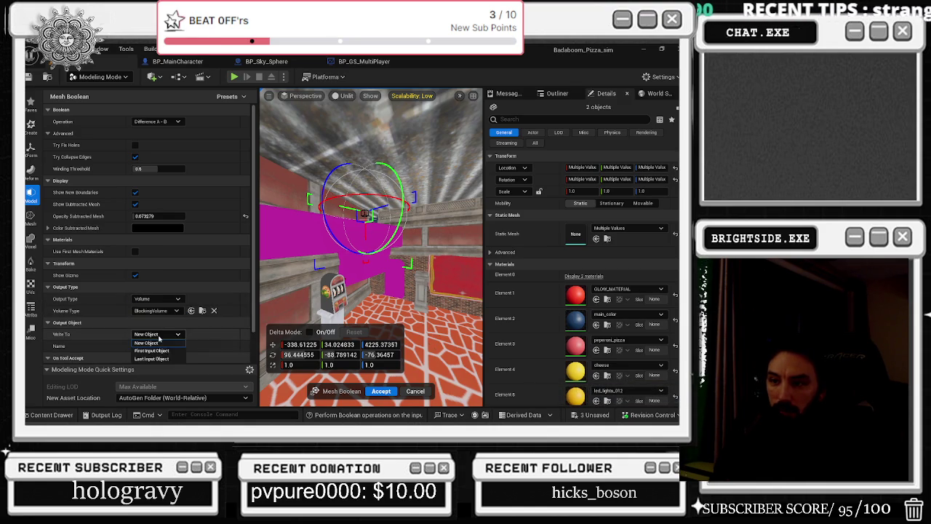
pyautogui.click(148, 299)
pyautogui.click(170, 323)
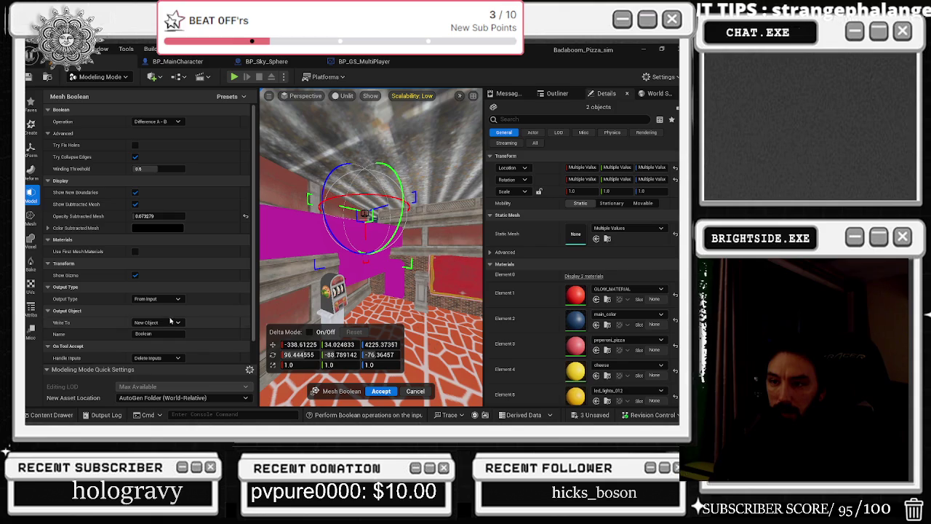
# Set Write To back to First Input Object and accept the boolean cut
pyautogui.click(169, 323)
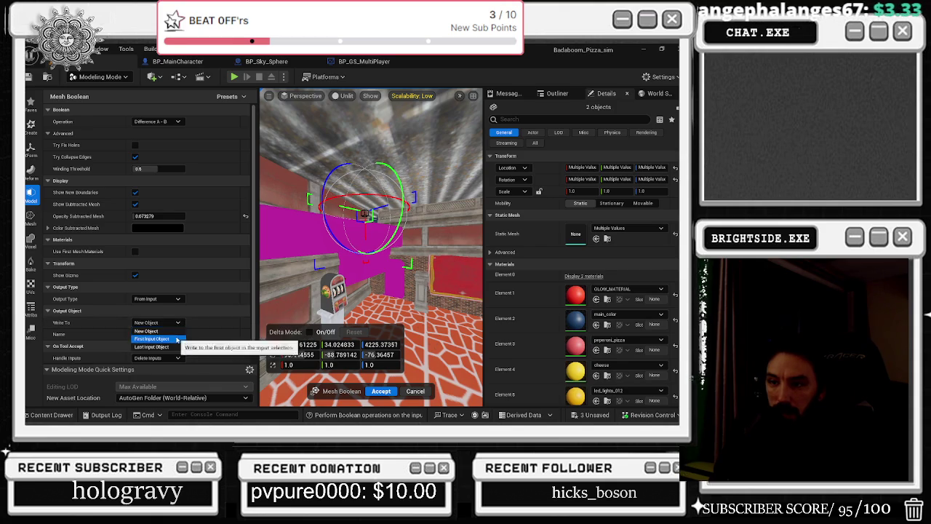
pyautogui.click(149, 336)
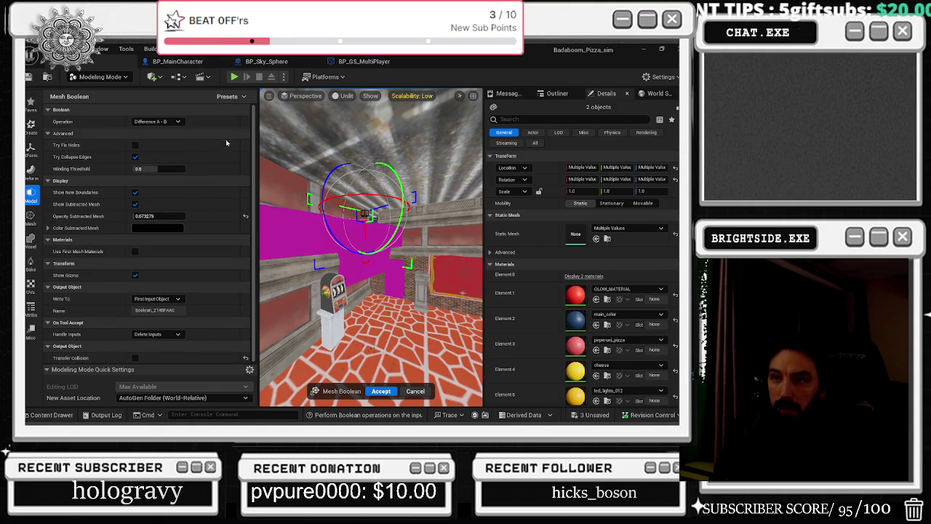
pyautogui.click(381, 391)
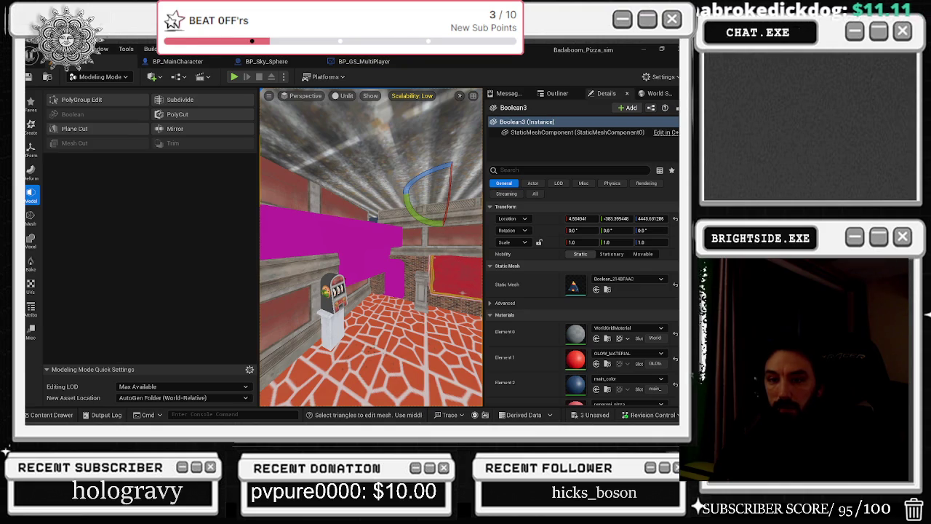
# Inspect the blue wall and show the Boolean mesh asset in the Content Browser
pyautogui.press('s')
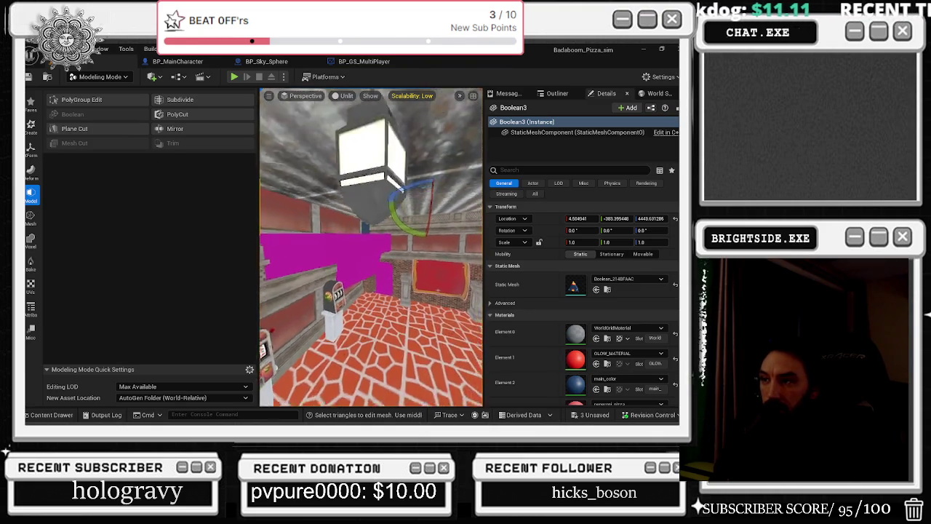
pyautogui.press('s')
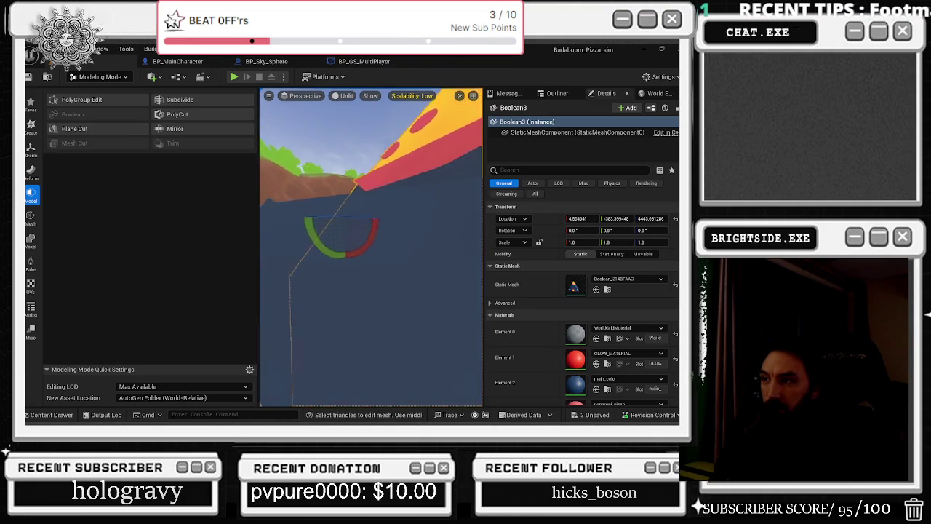
pyautogui.press('s')
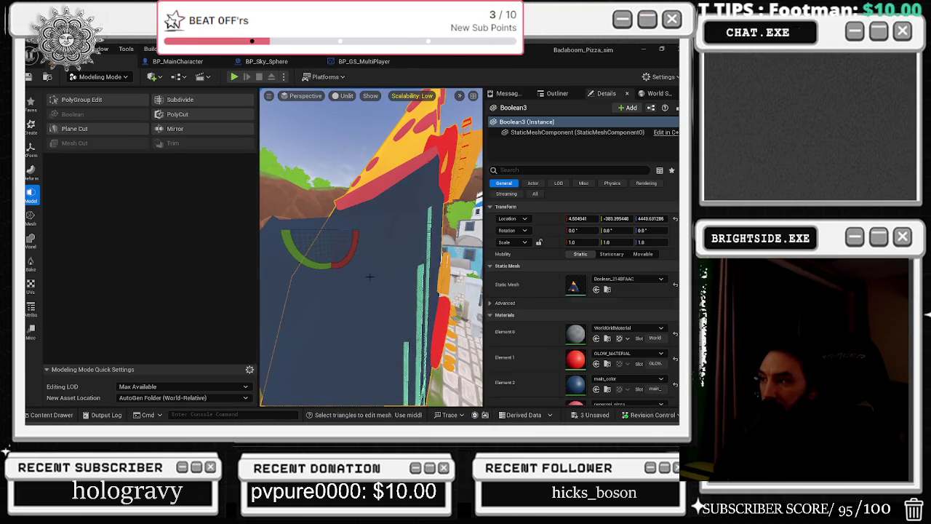
pyautogui.press('s')
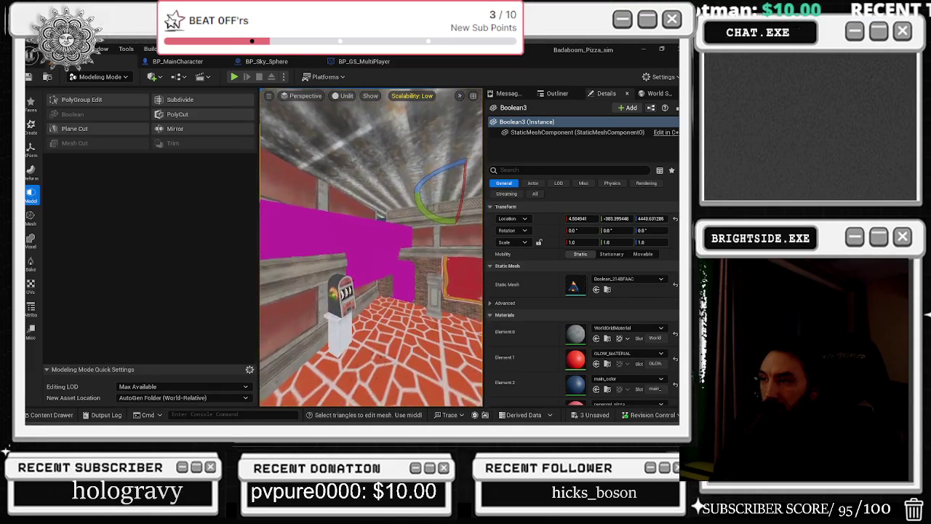
pyautogui.hotkey('ctrl', 'b')
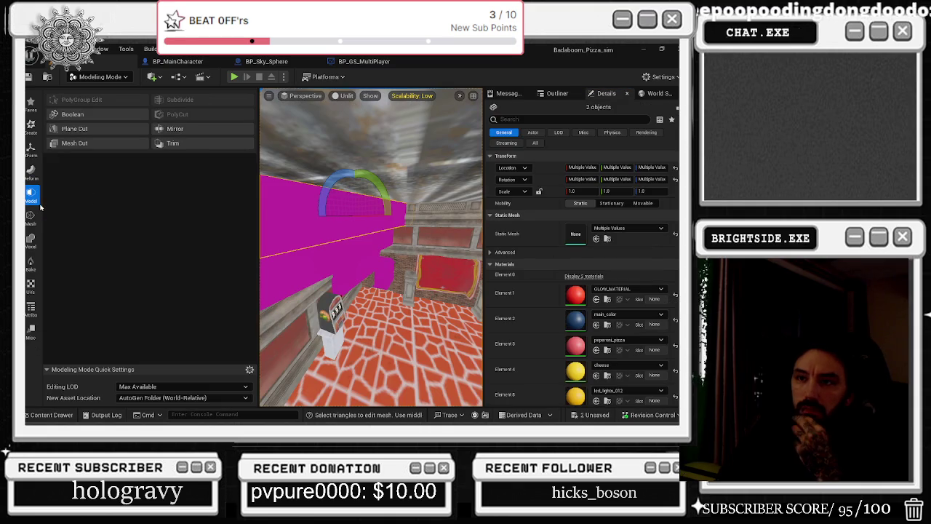
pyautogui.click(102, 114)
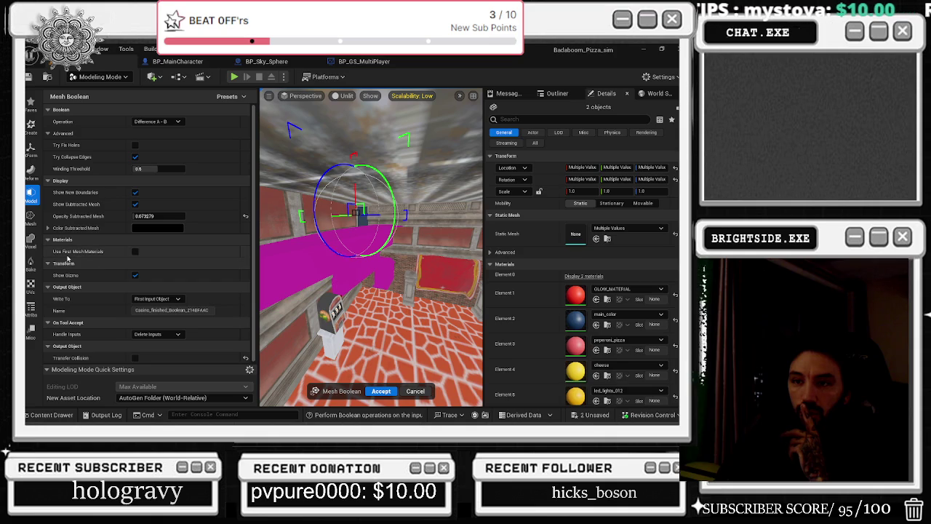
# Enable Use First Mesh Materials on the Difference A - B Mesh Boolean
pyautogui.moveTo(74, 253)
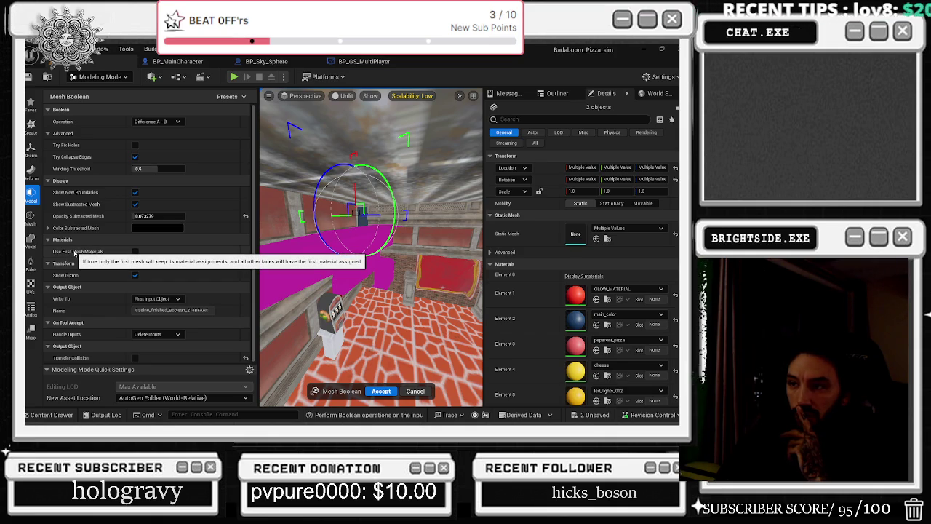
pyautogui.click(135, 252)
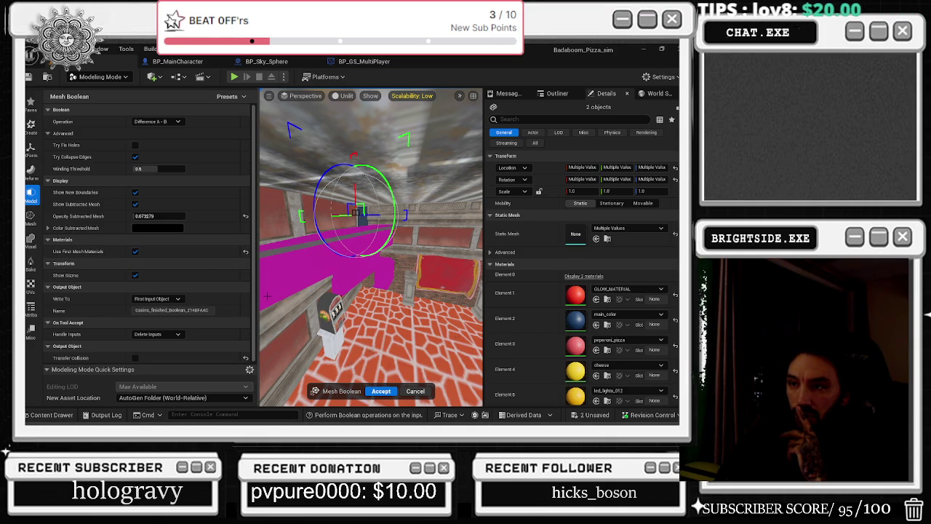
pyautogui.moveTo(428, 279)
pyautogui.mouseDown()
pyautogui.moveTo(386, 275)
pyautogui.moveTo(437, 284)
pyautogui.moveTo(342, 277)
pyautogui.mouseUp()
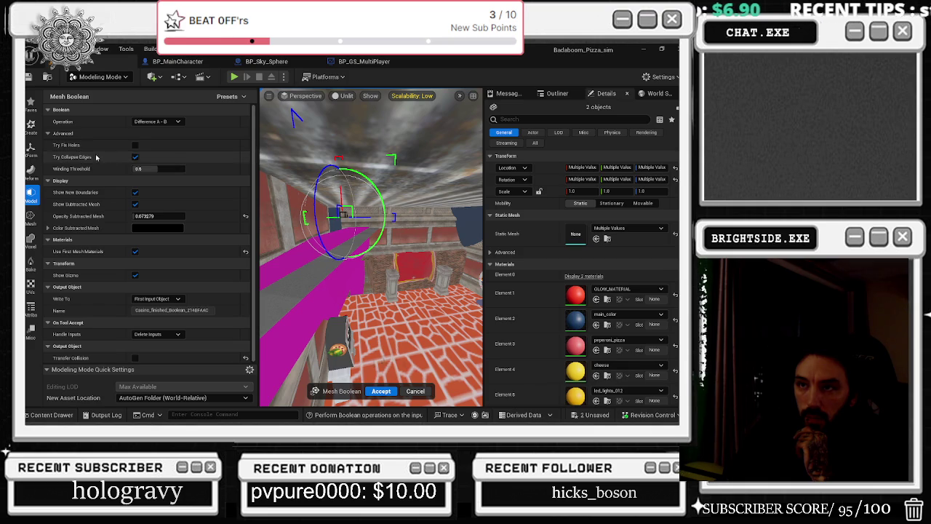
# Keep the operation on Difference A - B and accept the cut into Boolean3
pyautogui.click(172, 124)
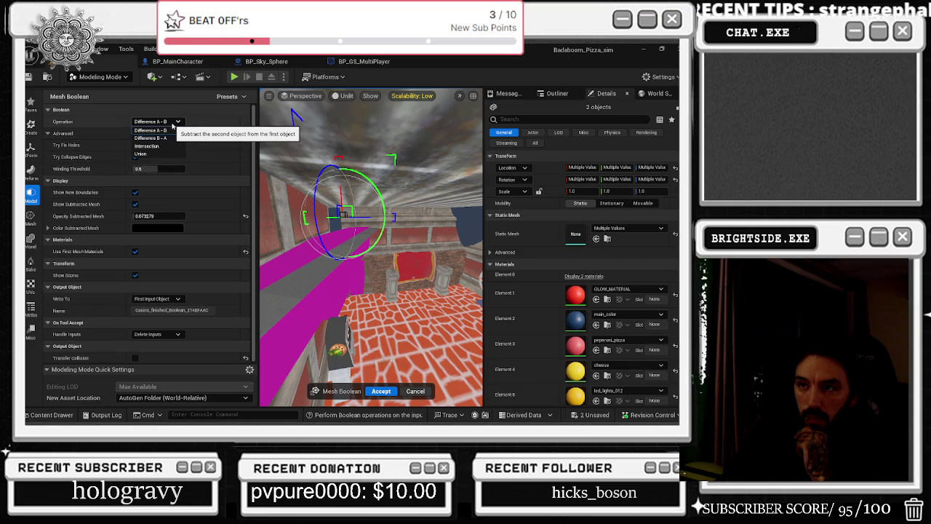
pyautogui.click(172, 125)
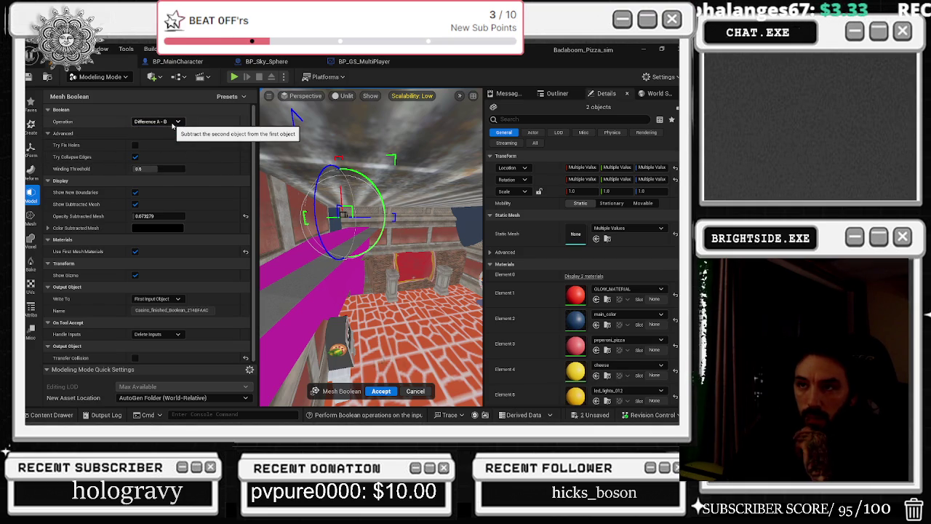
pyautogui.click(173, 125)
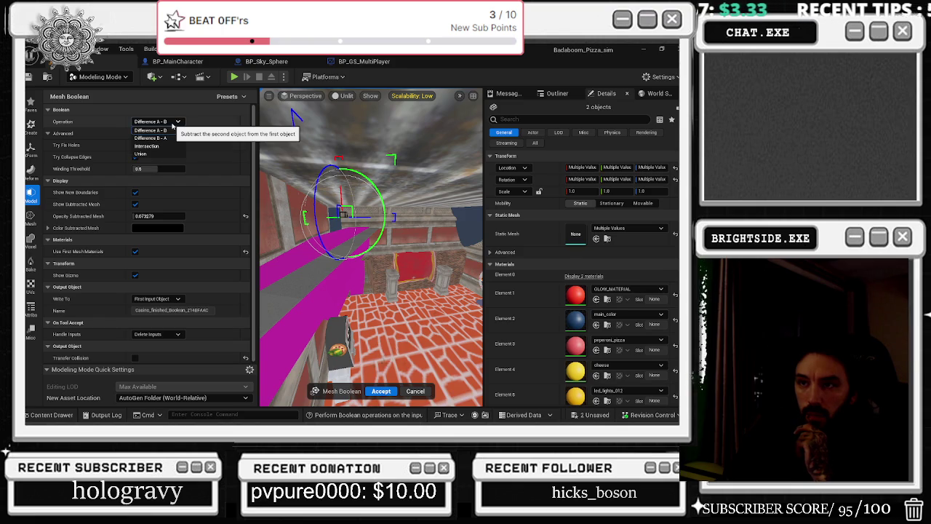
pyautogui.click(173, 126)
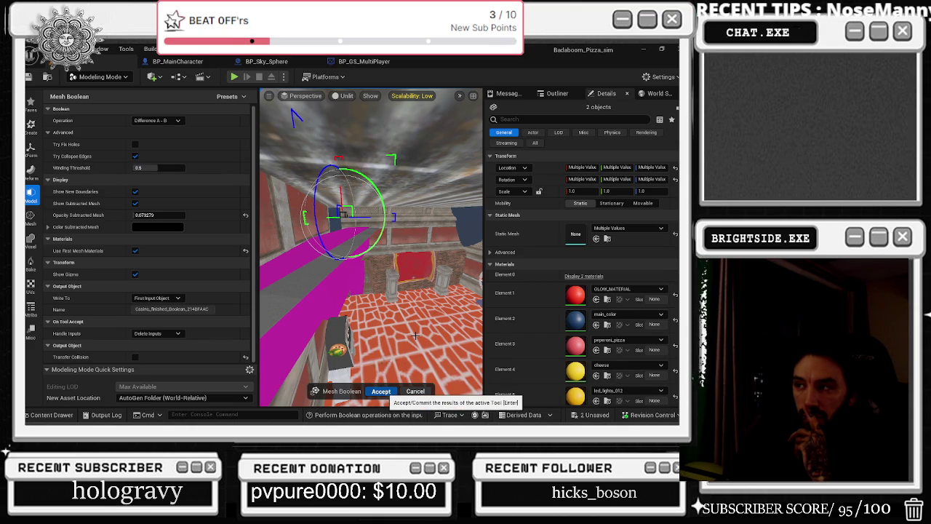
pyautogui.click(381, 392)
pyautogui.moveTo(380, 300)
pyautogui.mouseDown()
pyautogui.moveTo(364, 284)
pyautogui.moveTo(364, 251)
pyautogui.mouseUp()
pyautogui.click(103, 101)
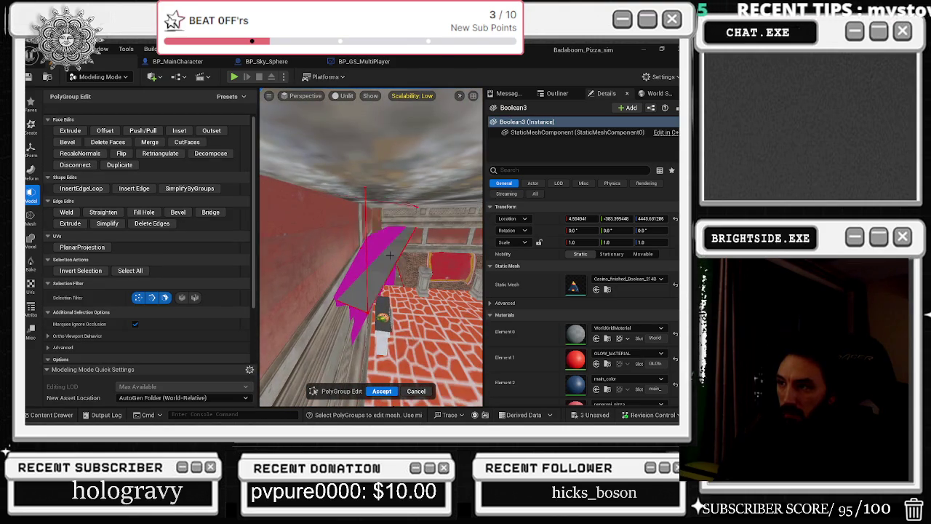
pyautogui.click(390, 255)
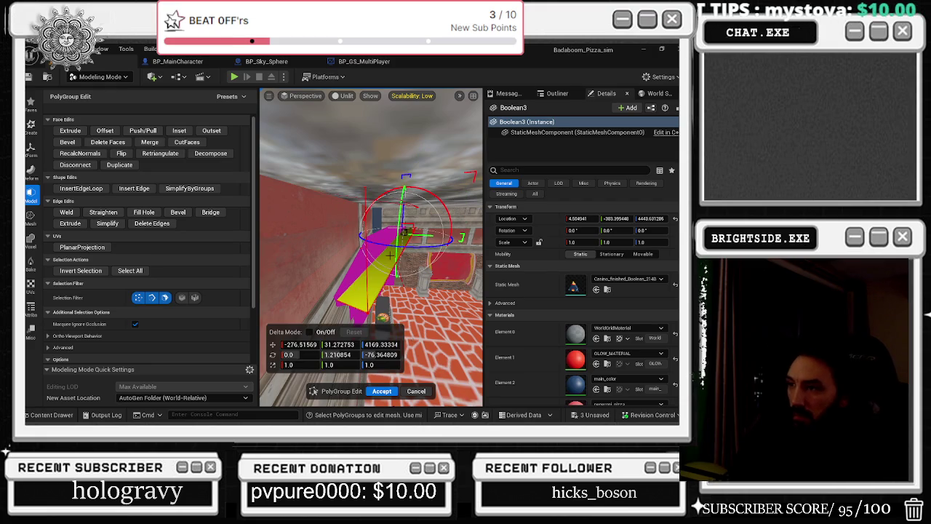
pyautogui.moveTo(390, 254)
pyautogui.mouseDown()
pyautogui.moveTo(362, 258)
pyautogui.moveTo(364, 240)
pyautogui.moveTo(380, 237)
pyautogui.moveTo(363, 218)
pyautogui.moveTo(386, 219)
pyautogui.moveTo(367, 211)
pyautogui.moveTo(280, 211)
pyautogui.mouseUp()
pyautogui.click(338, 240)
pyautogui.press('Return')
# Subtract the magenta Box3 from Boolean3 with a Difference A - B boolean and accept it
pyautogui.click(328, 255)
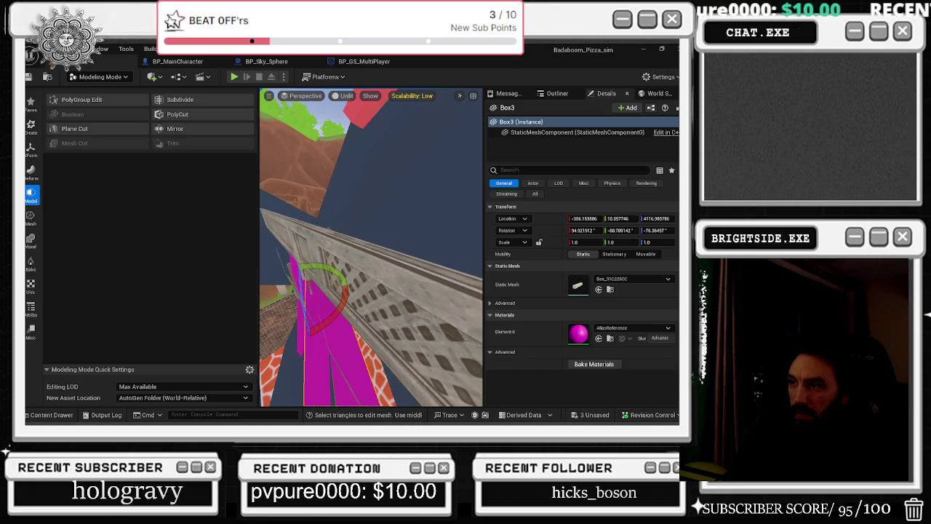
pyautogui.click(364, 291)
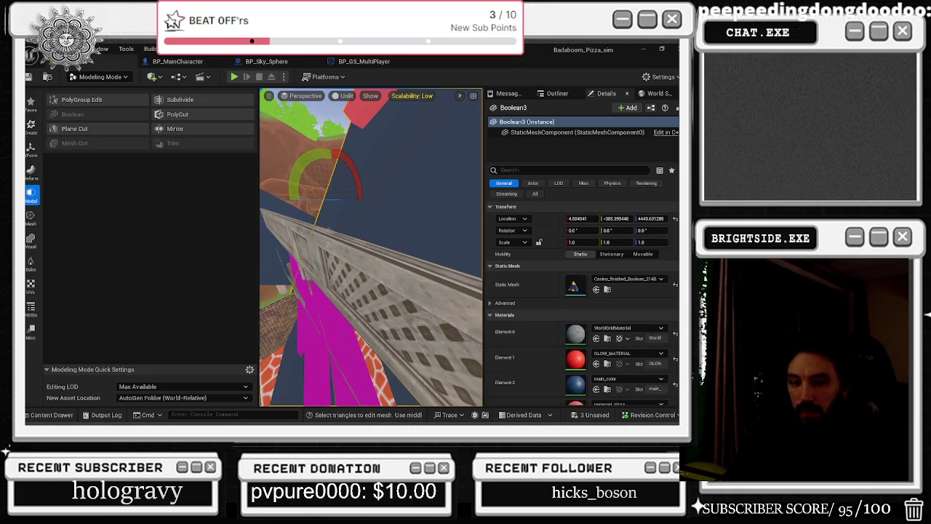
pyautogui.moveTo(291, 216)
pyautogui.mouseDown()
pyautogui.moveTo(380, 230)
pyautogui.moveTo(396, 306)
pyautogui.moveTo(388, 285)
pyautogui.moveTo(382, 294)
pyautogui.moveTo(404, 307)
pyautogui.moveTo(359, 296)
pyautogui.mouseUp()
pyautogui.click(401, 317)
pyautogui.click(403, 307)
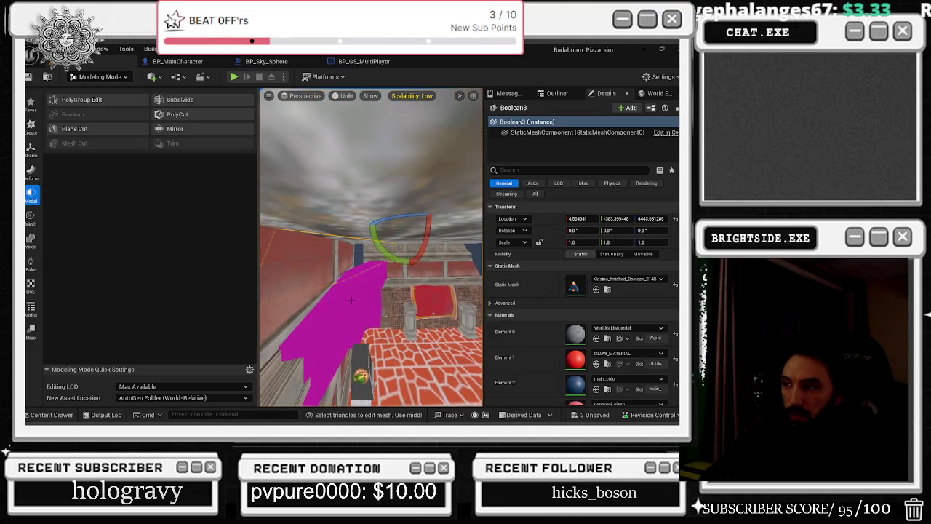
pyautogui.keyDown('ctrl'); pyautogui.click(359, 296); pyautogui.keyUp('ctrl')
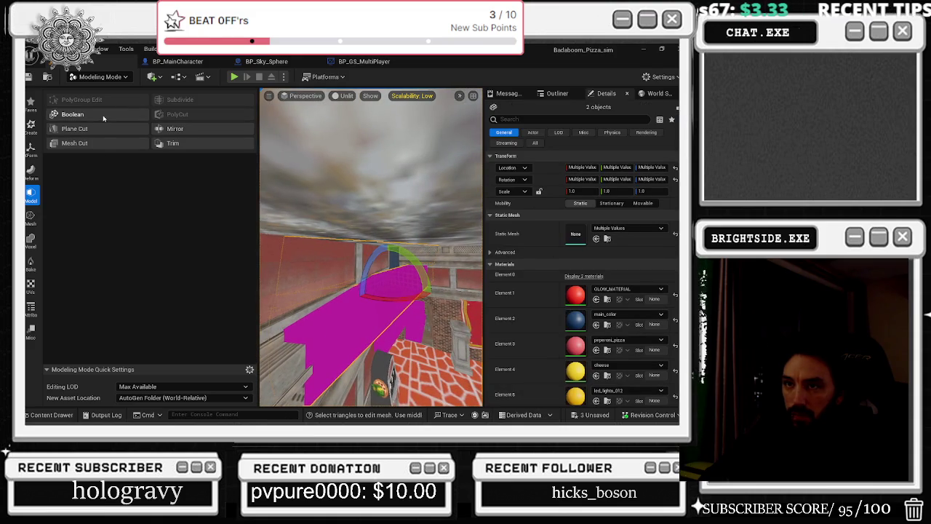
pyautogui.click(72, 114)
pyautogui.moveTo(371, 291); pyautogui.dragTo(271, 336)
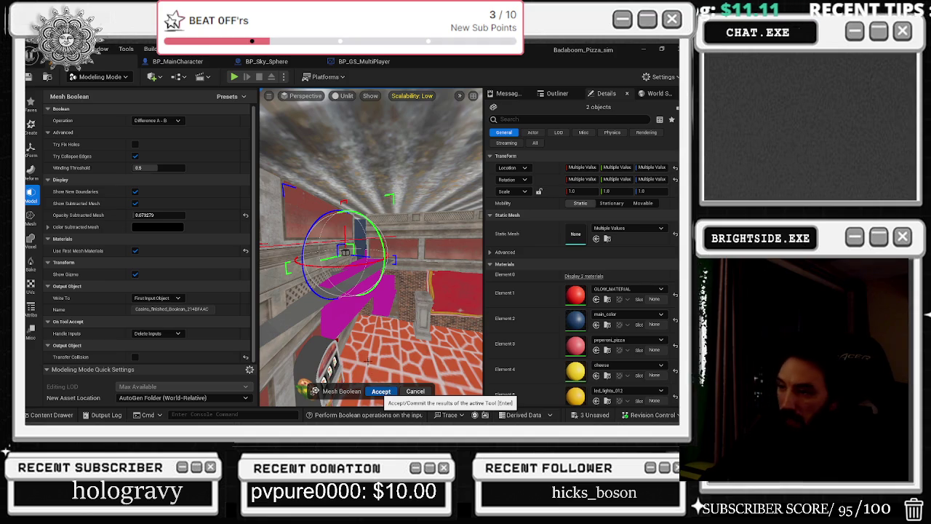
pyautogui.click(380, 391)
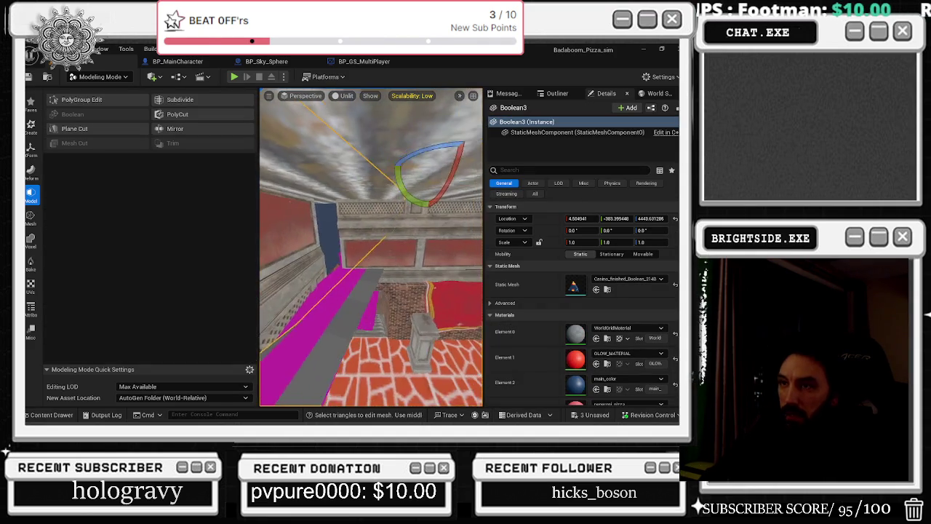
# Move a Boolean3 face to a new position in PolyGroup Edit and commit the edit
pyautogui.click(81, 100)
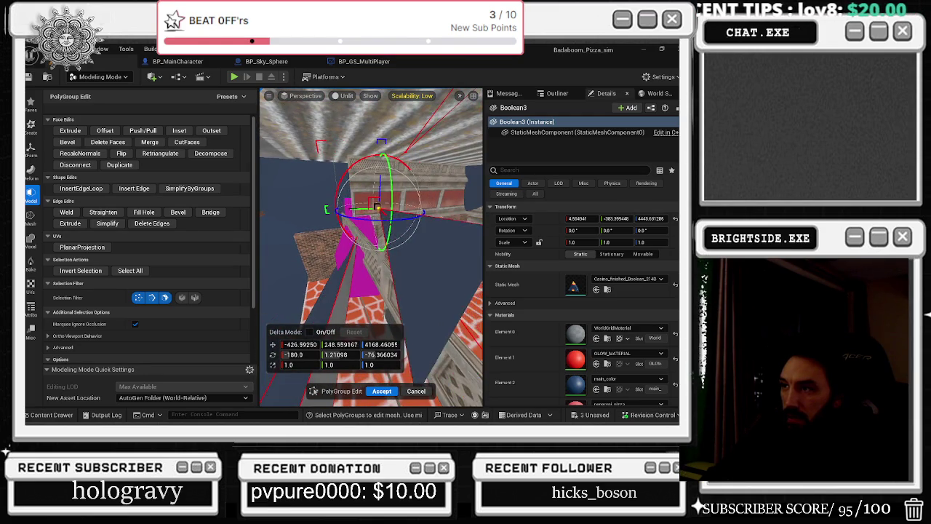
pyautogui.press('f')
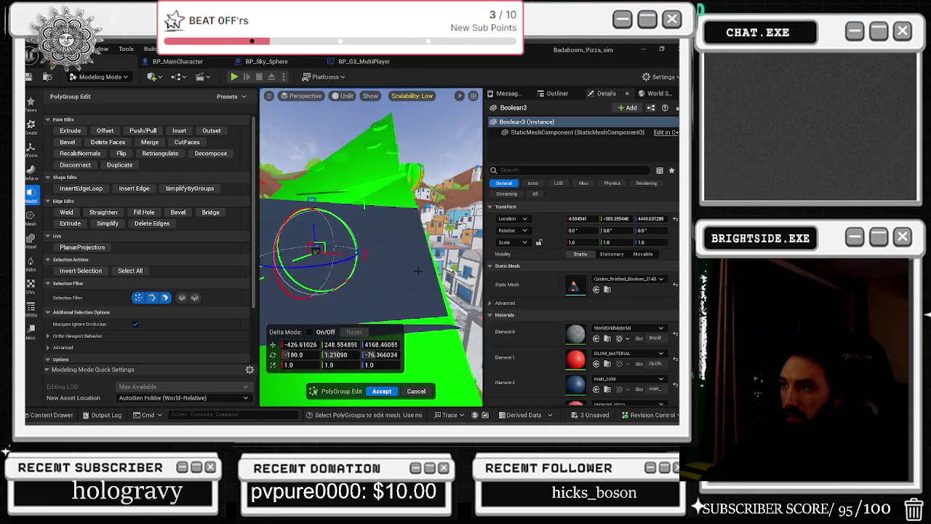
pyautogui.hotkey('ctrl', 'z')
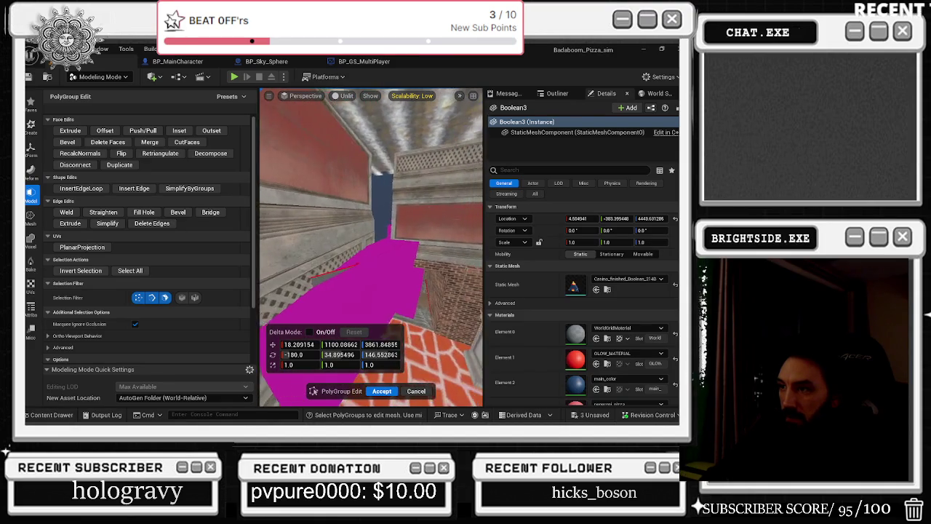
pyautogui.click(335, 272)
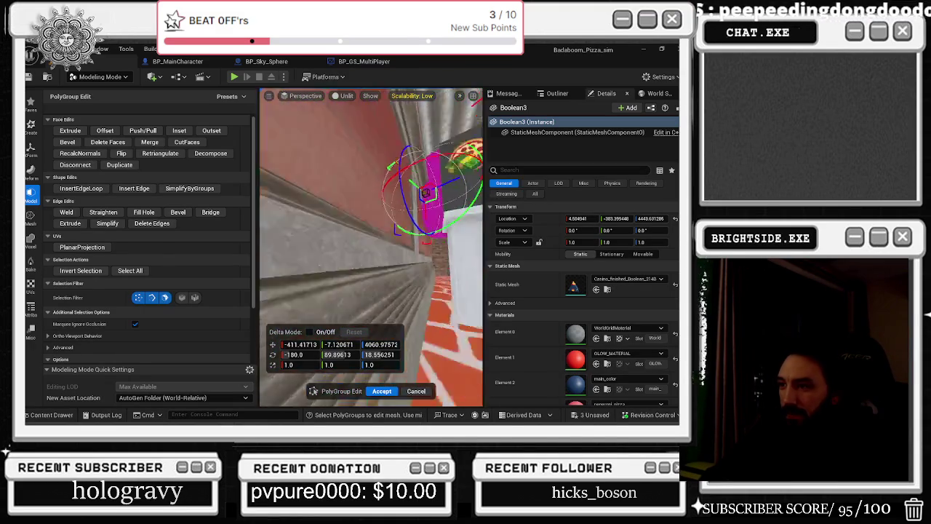
pyautogui.press('d')
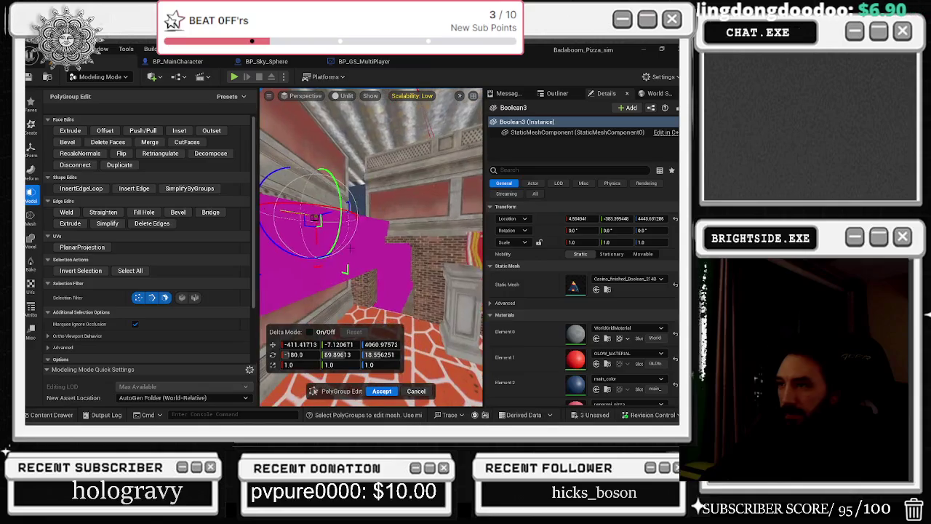
pyautogui.click(382, 392)
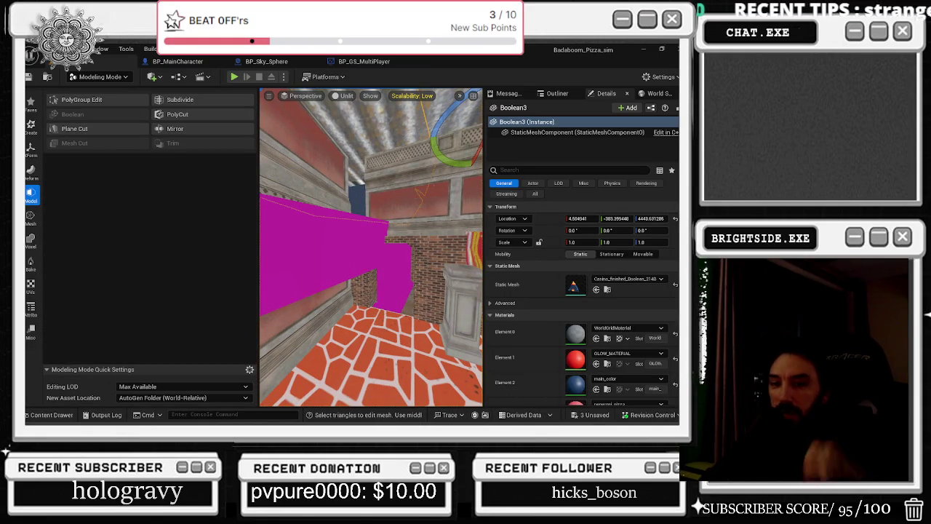
pyautogui.click(327, 233)
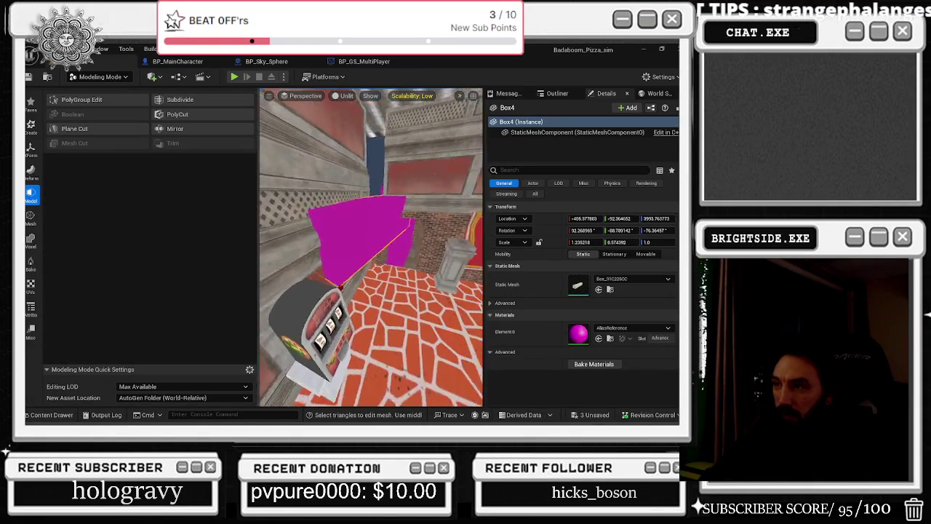
# Subtract the magenta box from Boolean3 at the room corner with a Difference boolean
pyautogui.moveTo(420, 260)
pyautogui.mouseDown()
pyautogui.moveTo(389, 232)
pyautogui.moveTo(379, 251)
pyautogui.moveTo(360, 247)
pyautogui.moveTo(371, 254)
pyautogui.moveTo(377, 297)
pyautogui.moveTo(368, 291)
pyautogui.mouseUp()
pyautogui.click(360, 262)
pyautogui.keyDown('ctrl'); pyautogui.click(342, 248); pyautogui.keyUp('ctrl')
pyautogui.click(377, 296)
pyautogui.keyDown('ctrl'); pyautogui.click(367, 291); pyautogui.keyUp('ctrl')
pyautogui.click(76, 115)
pyautogui.moveTo(372, 255); pyautogui.dragTo(367, 251)
pyautogui.moveTo(371, 304); pyautogui.dragTo(366, 280)
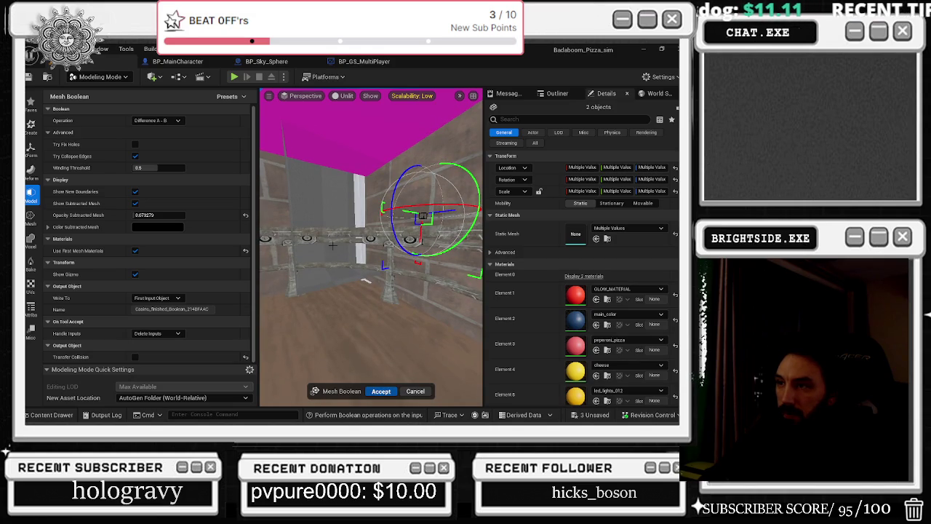
pyautogui.press('Return')
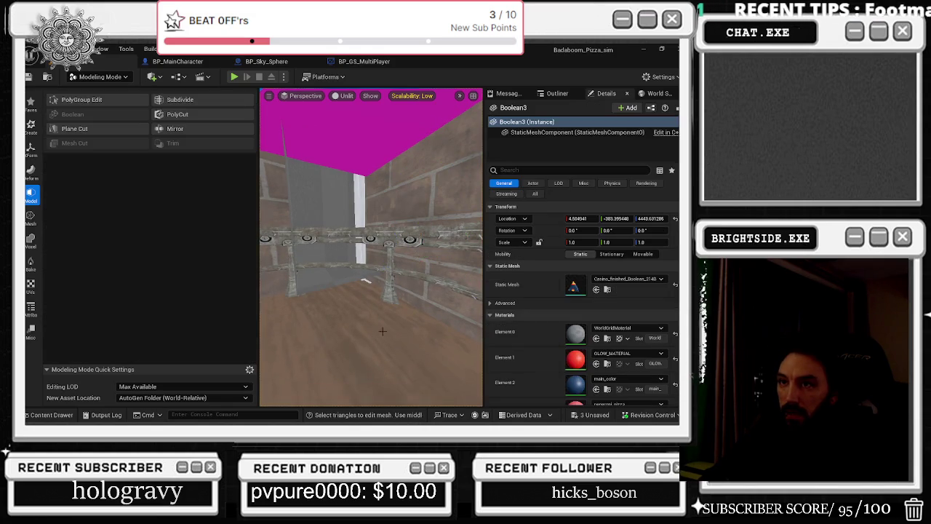
pyautogui.click(293, 196)
# Discard the PolyGroup Edit on the brick wall's green face
pyautogui.click(76, 99)
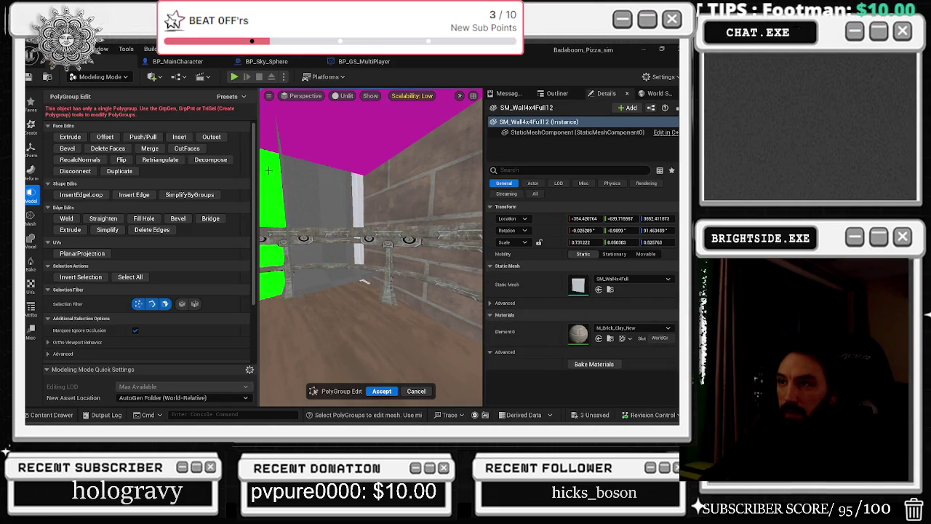
pyautogui.moveTo(362, 283); pyautogui.dragTo(358, 280)
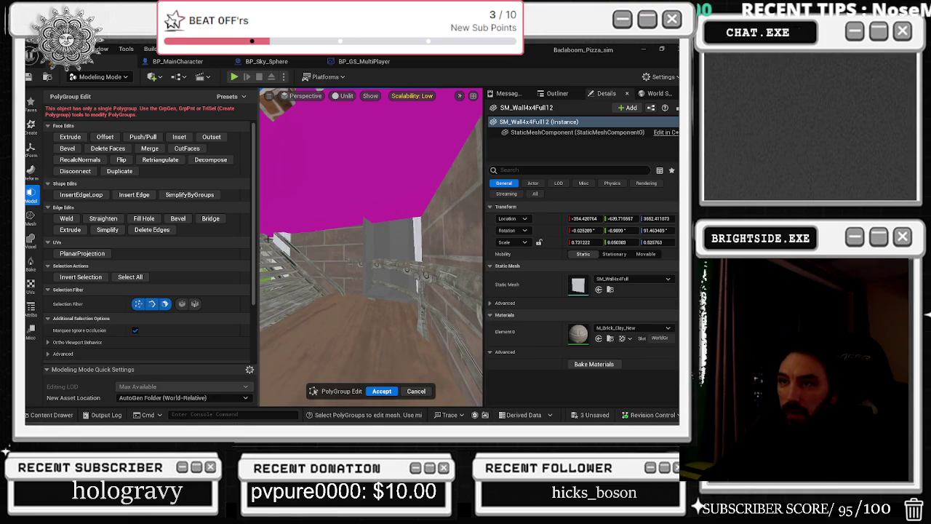
pyautogui.click(332, 270)
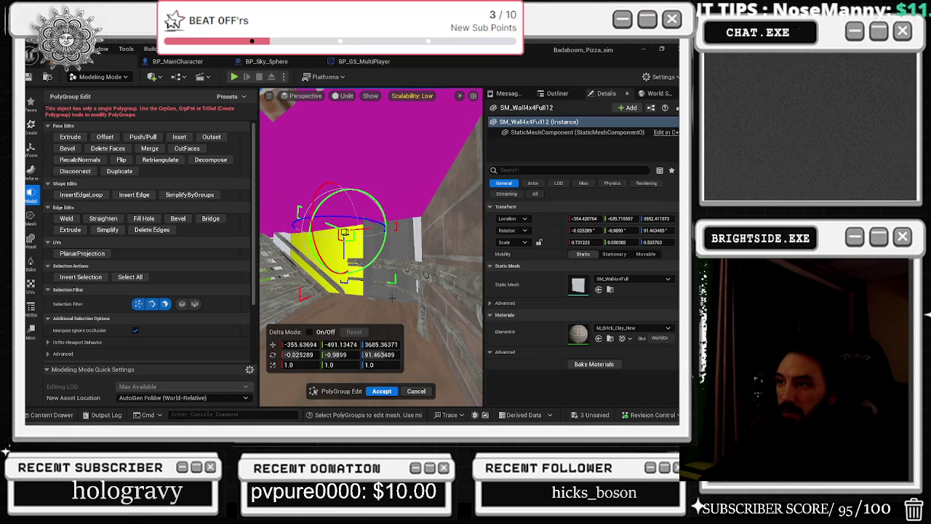
pyautogui.click(413, 390)
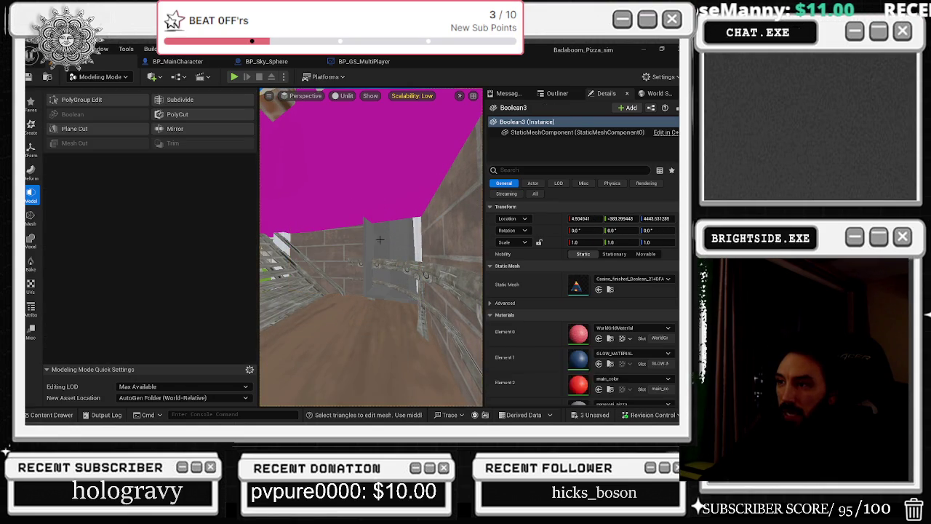
# Open Tri Select from the Mesh tools on the SM_CrateCap mesh
pyautogui.click(383, 320)
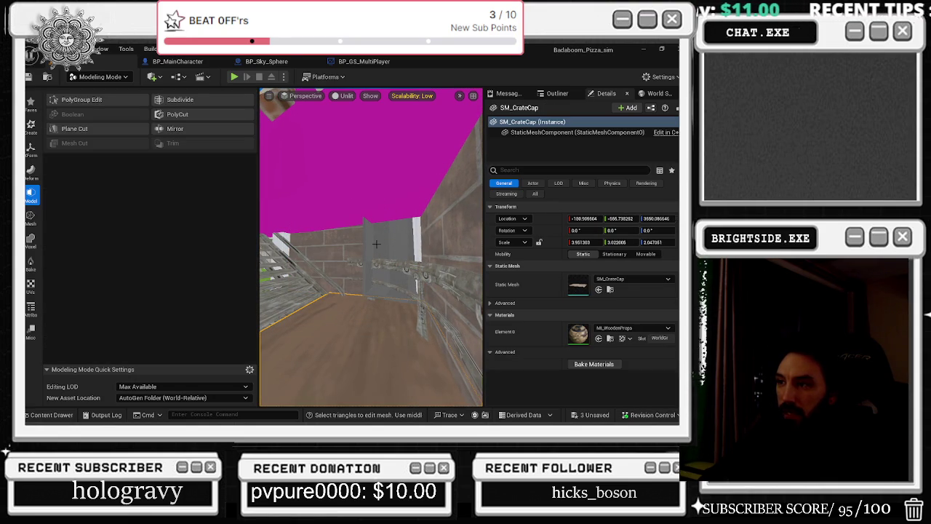
pyautogui.click(102, 105)
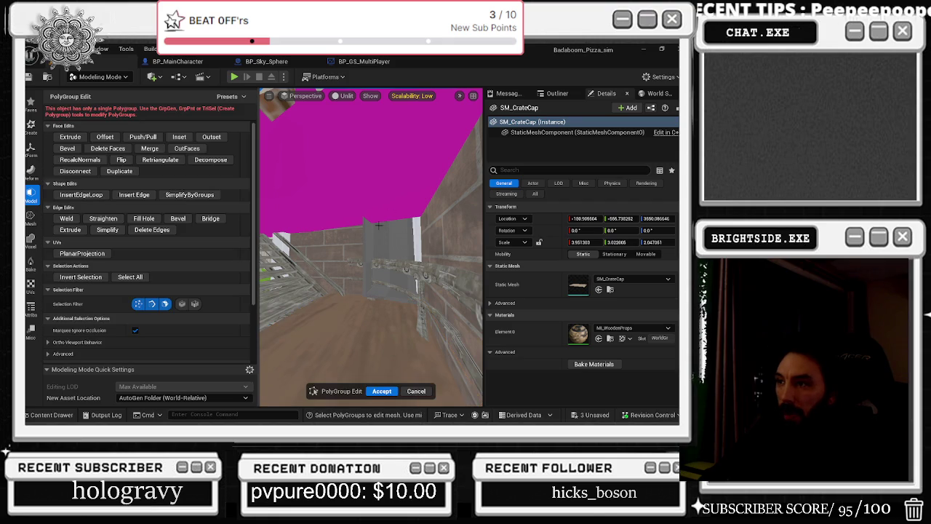
pyautogui.click(39, 224)
pyautogui.click(75, 103)
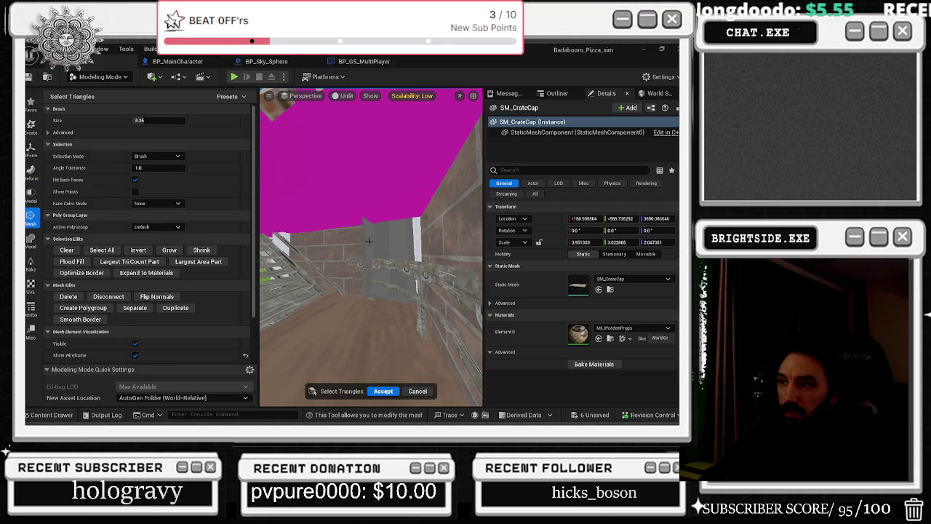
# Drag a checkered Boolean3 wall face down in Triangle Edit
pyautogui.click(390, 233)
pyautogui.click(429, 393)
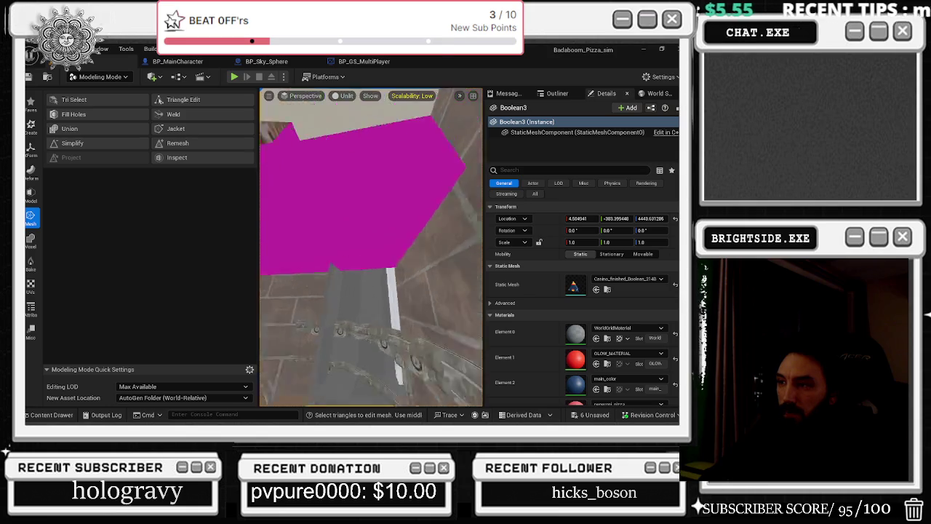
pyautogui.press('w')
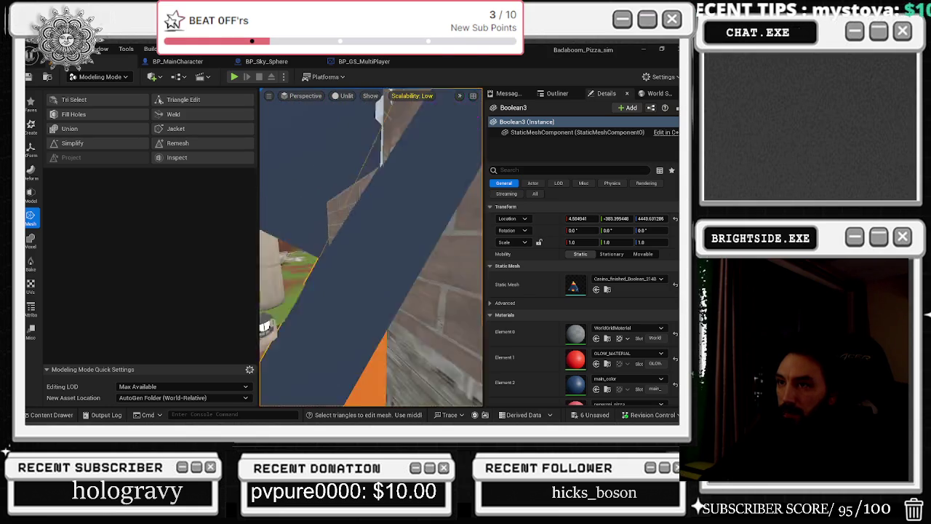
pyautogui.moveTo(407, 296); pyautogui.dragTo(379, 296)
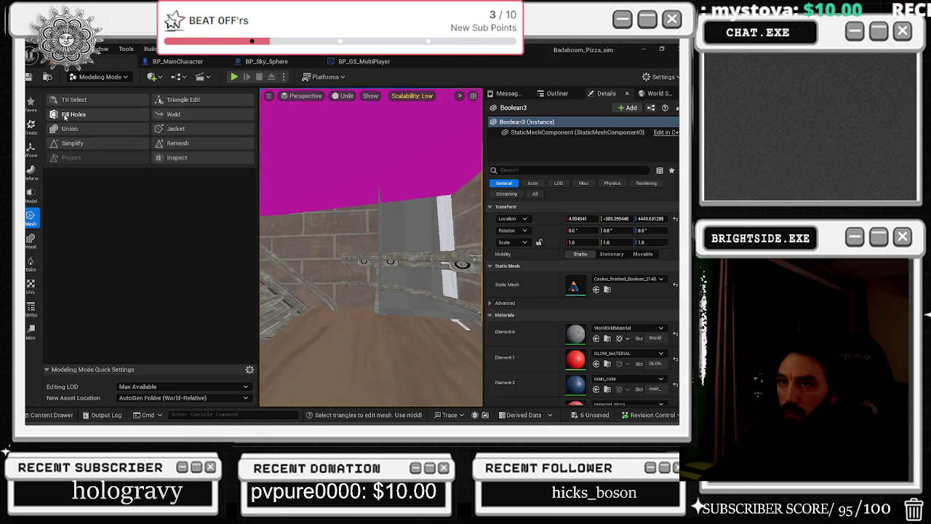
pyautogui.click(176, 102)
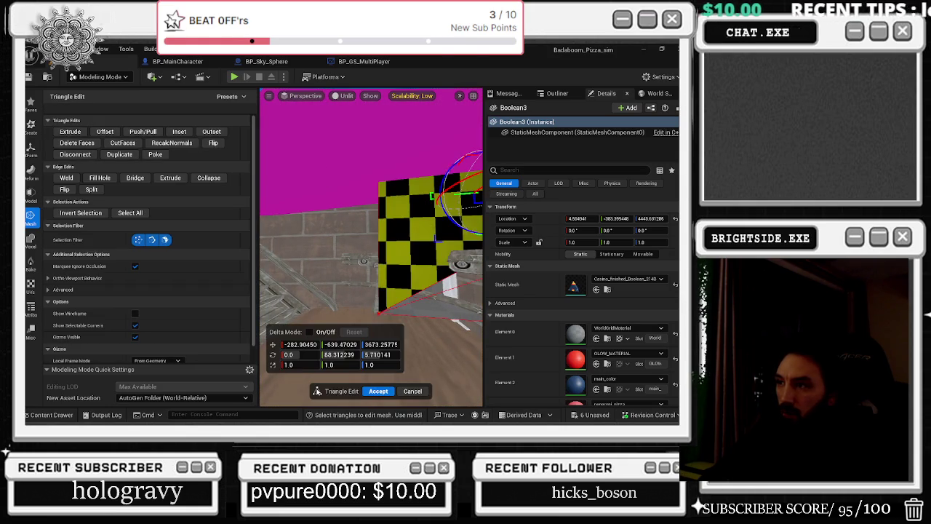
pyautogui.click(415, 232)
pyautogui.moveTo(429, 231)
pyautogui.mouseDown()
pyautogui.moveTo(418, 295)
pyautogui.moveTo(405, 304)
pyautogui.mouseUp()
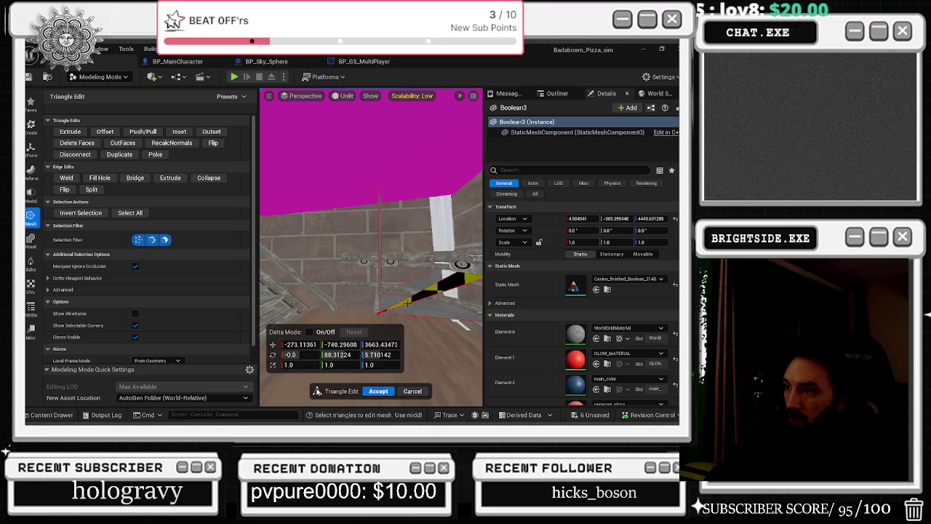
# Select the sliver faces by the railing and pillar, then commit the triangle edits
pyautogui.click(405, 304)
pyautogui.click(409, 302)
pyautogui.click(412, 300)
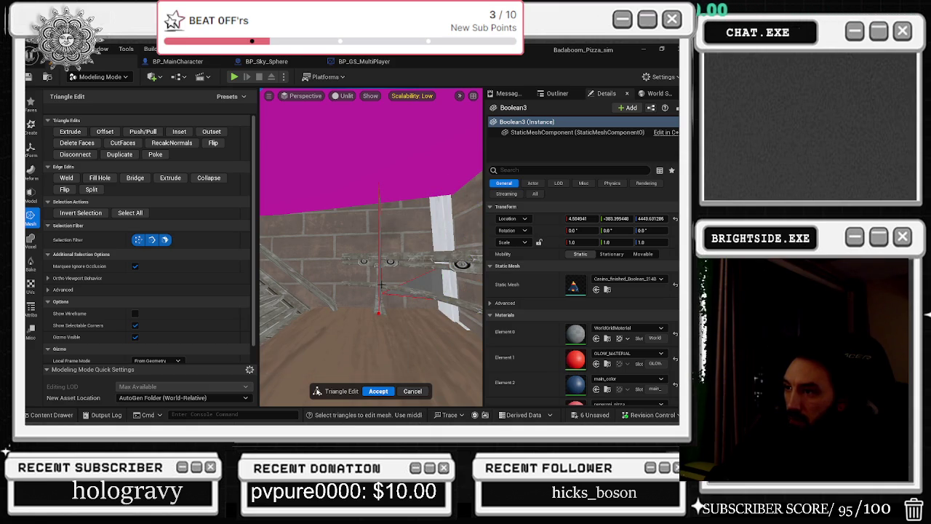
pyautogui.click(379, 313)
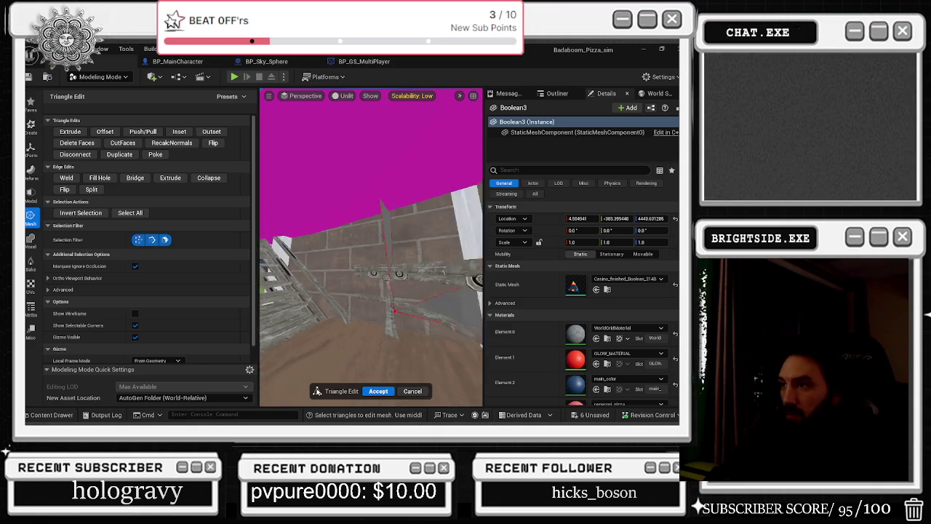
pyautogui.click(397, 280)
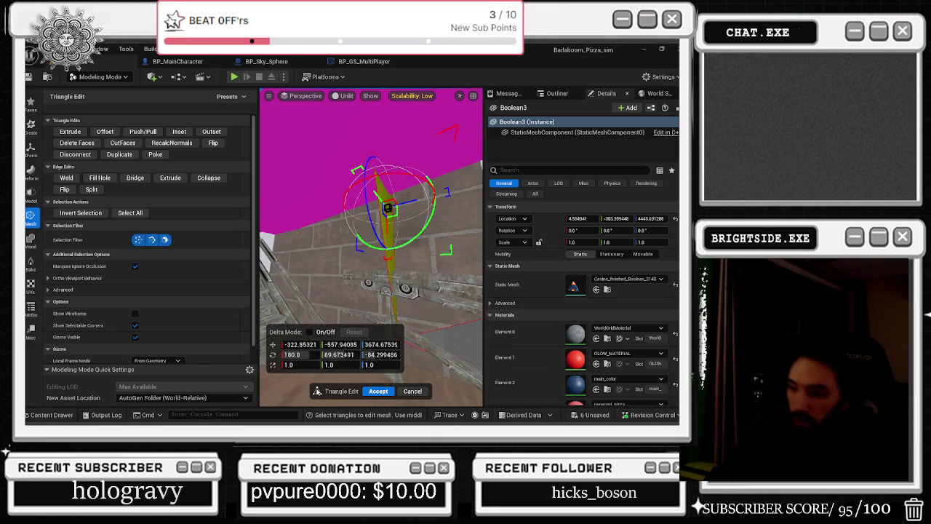
pyautogui.click(393, 300)
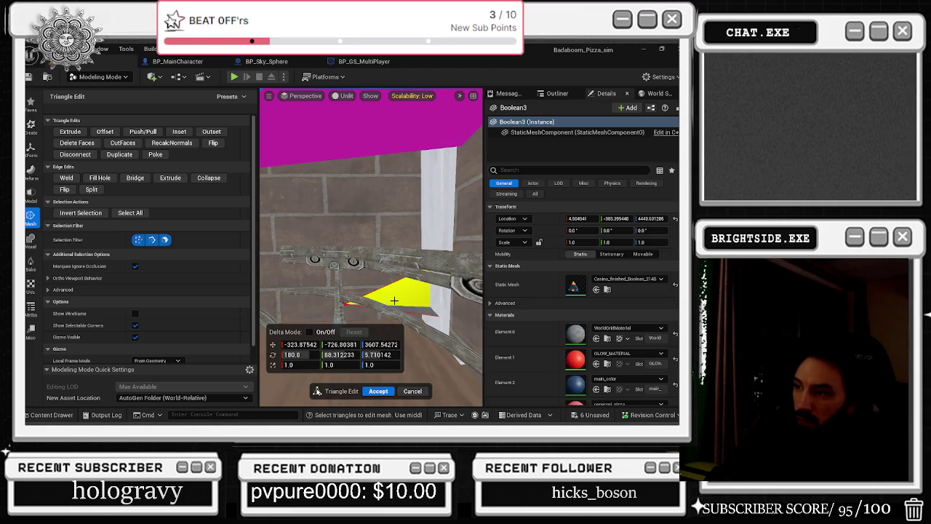
pyautogui.moveTo(394, 301)
pyautogui.mouseDown()
pyautogui.moveTo(466, 297)
pyautogui.moveTo(390, 275)
pyautogui.moveTo(444, 285)
pyautogui.moveTo(400, 243)
pyautogui.moveTo(386, 254)
pyautogui.moveTo(357, 232)
pyautogui.moveTo(364, 240)
pyautogui.moveTo(371, 229)
pyautogui.mouseUp()
pyautogui.click(390, 275)
pyautogui.press('Return')
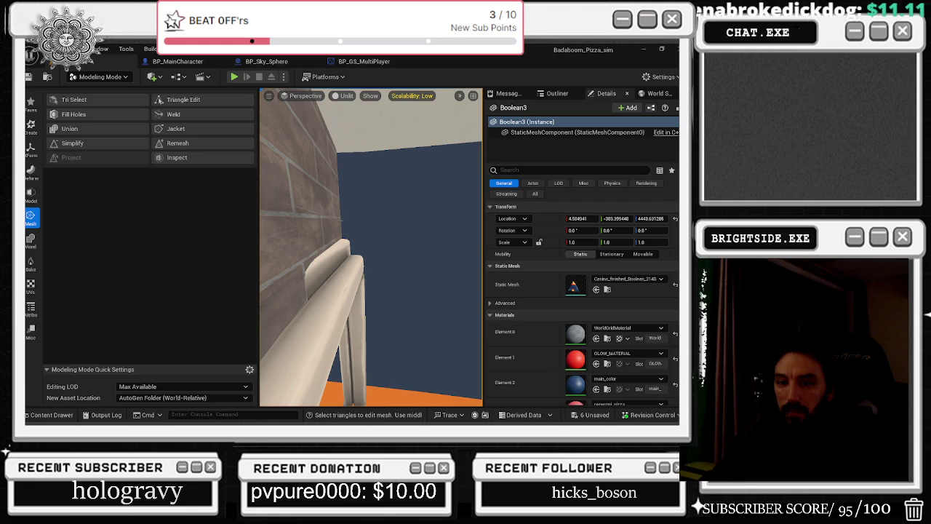
# Rotate the SM_PortalNaxos portal on Z to a yaw of about -81.76°
pyautogui.moveTo(390, 267)
pyautogui.mouseDown()
pyautogui.moveTo(371, 288)
pyautogui.moveTo(390, 266)
pyautogui.moveTo(364, 352)
pyautogui.mouseUp()
pyautogui.click(390, 266)
pyautogui.press('w')
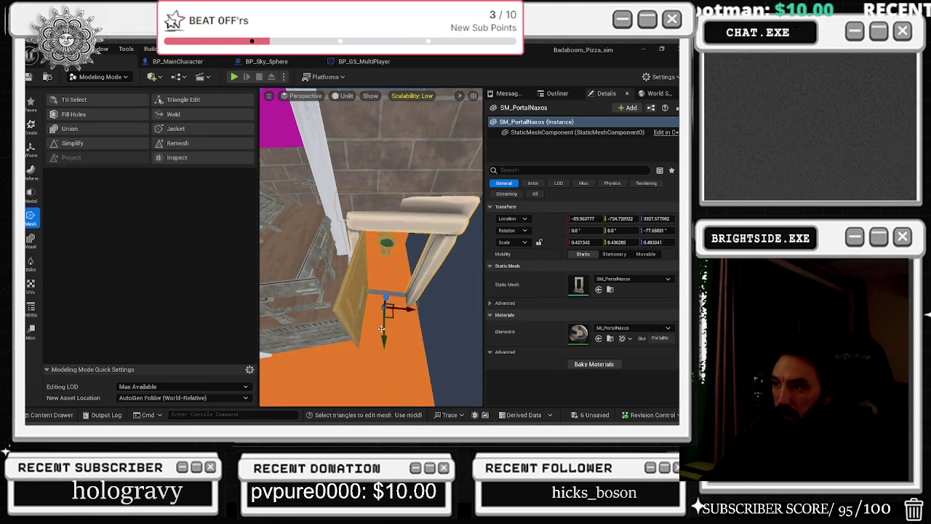
pyautogui.press('e')
pyautogui.moveTo(420, 311); pyautogui.dragTo(425, 312)
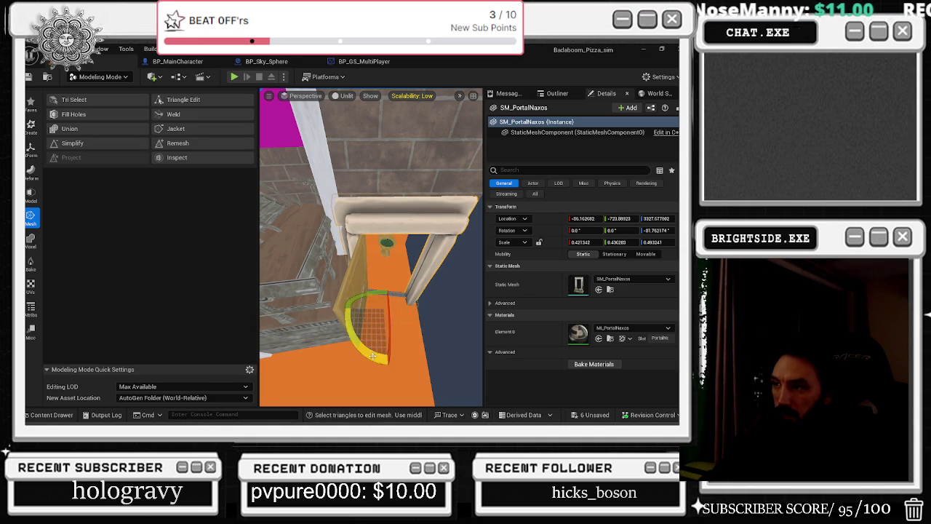
pyautogui.moveTo(371, 291)
pyautogui.mouseDown()
pyautogui.moveTo(393, 248)
pyautogui.moveTo(363, 291)
pyautogui.moveTo(412, 264)
pyautogui.moveTo(393, 252)
pyautogui.moveTo(378, 269)
pyautogui.moveTo(307, 227)
pyautogui.mouseUp()
pyautogui.click(377, 269)
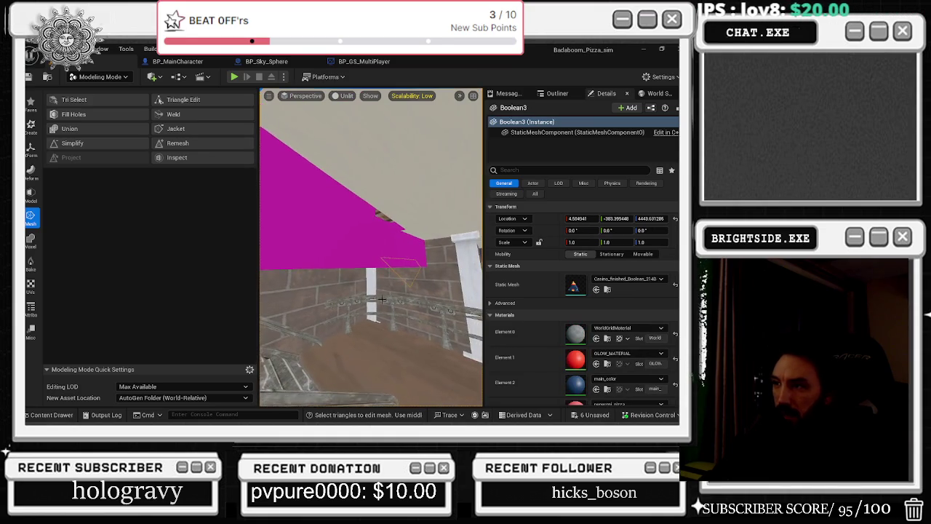
# Subtract the magenta block from Boolean3 with a Difference A - B Mesh Boolean
pyautogui.keyDown('ctrl'); pyautogui.click(306, 226); pyautogui.keyUp('ctrl')
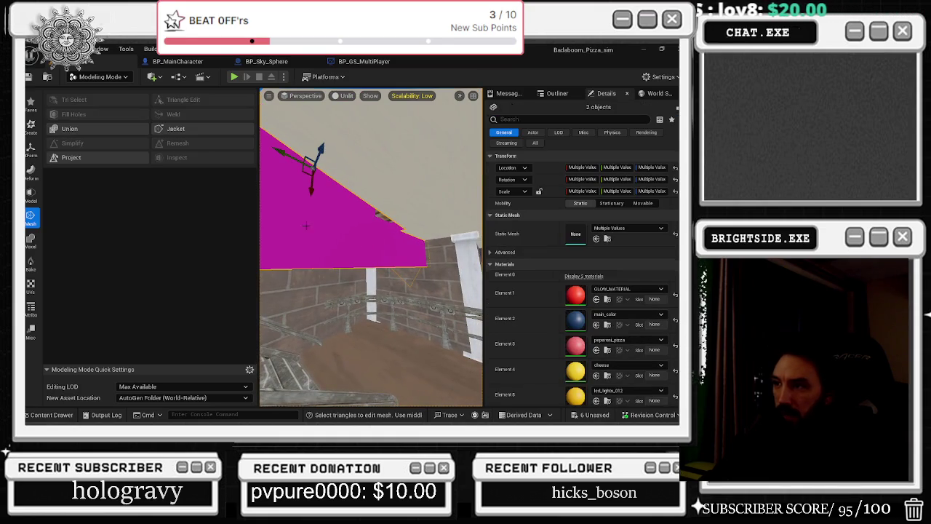
pyautogui.click(31, 193)
pyautogui.click(72, 112)
pyautogui.moveTo(371, 251); pyautogui.dragTo(342, 229)
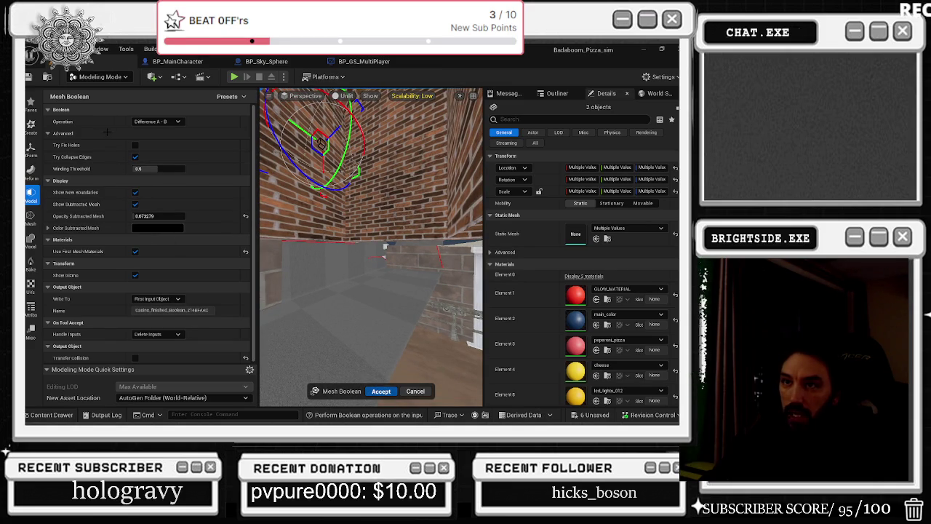
pyautogui.press('Return')
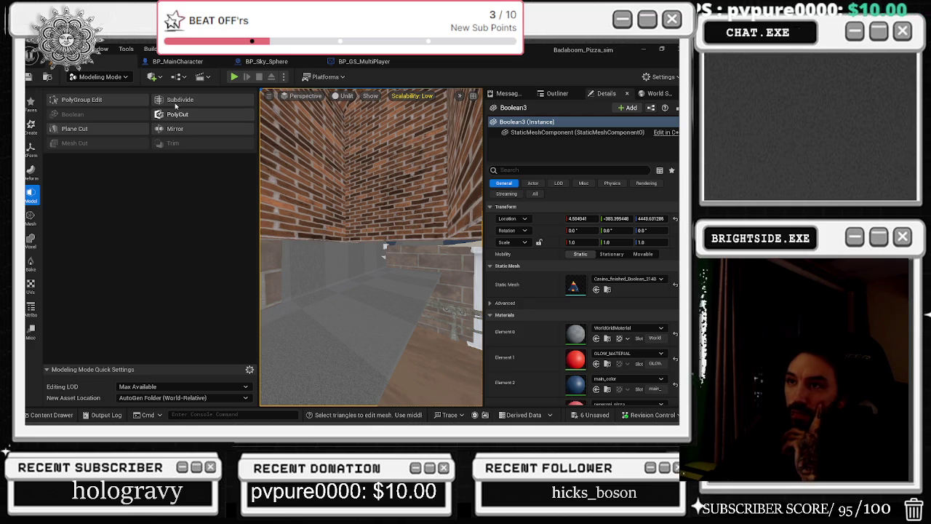
# Open PolyGroup Edit on Boolean3 and select the green wall face down the brick alley
pyautogui.click(66, 100)
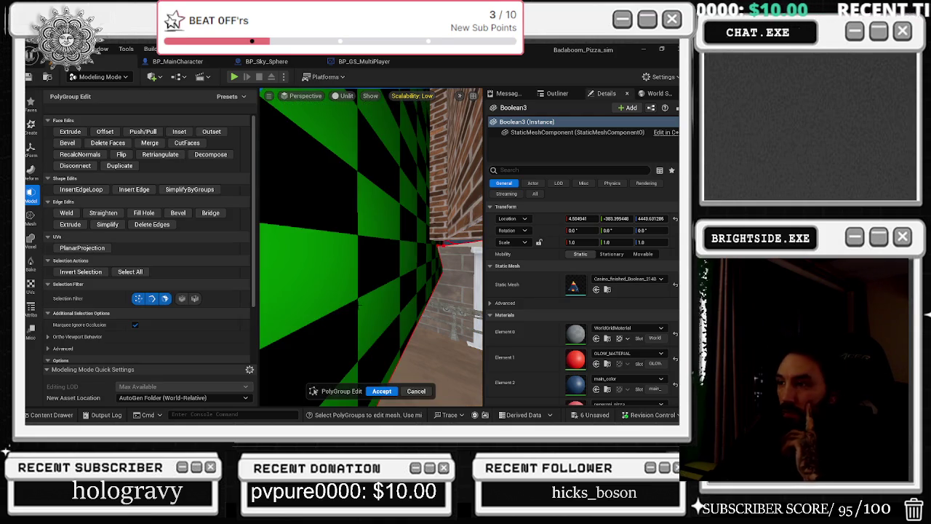
pyautogui.press('s')
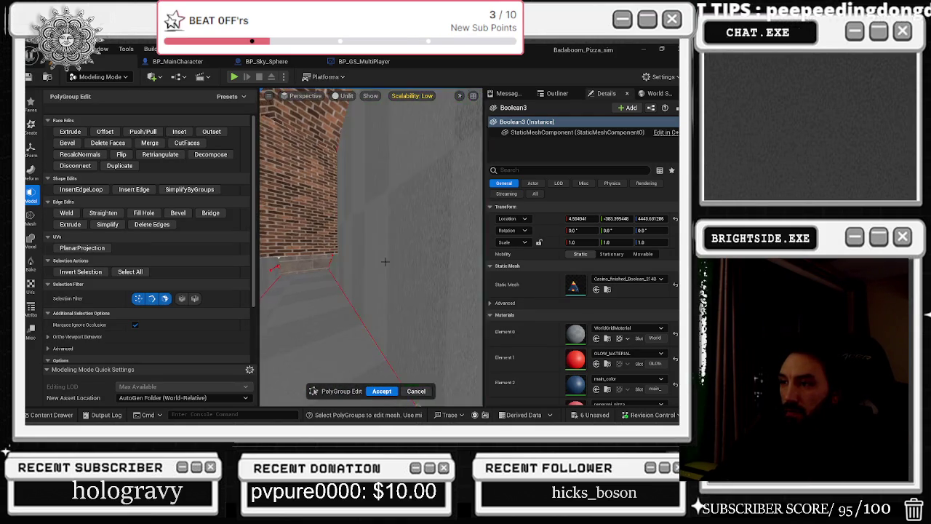
pyautogui.click(376, 196)
pyautogui.press('w')
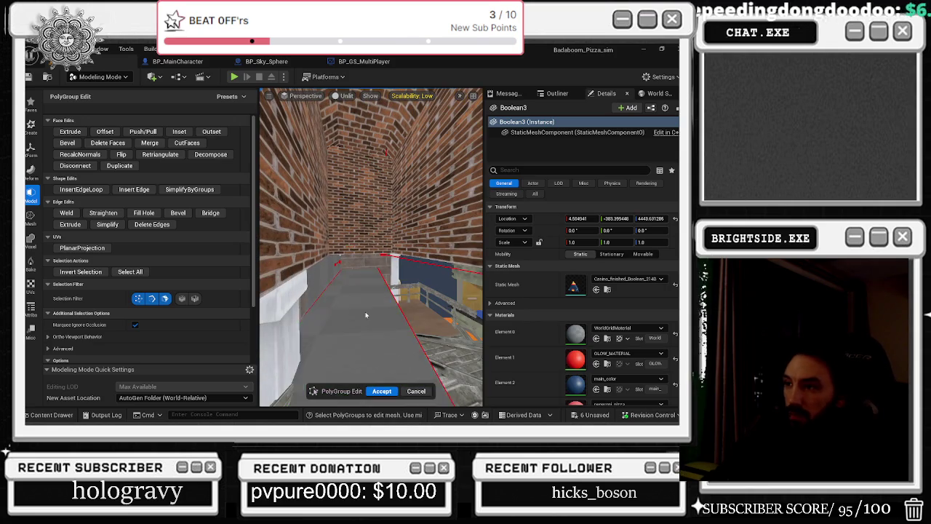
pyautogui.press('a')
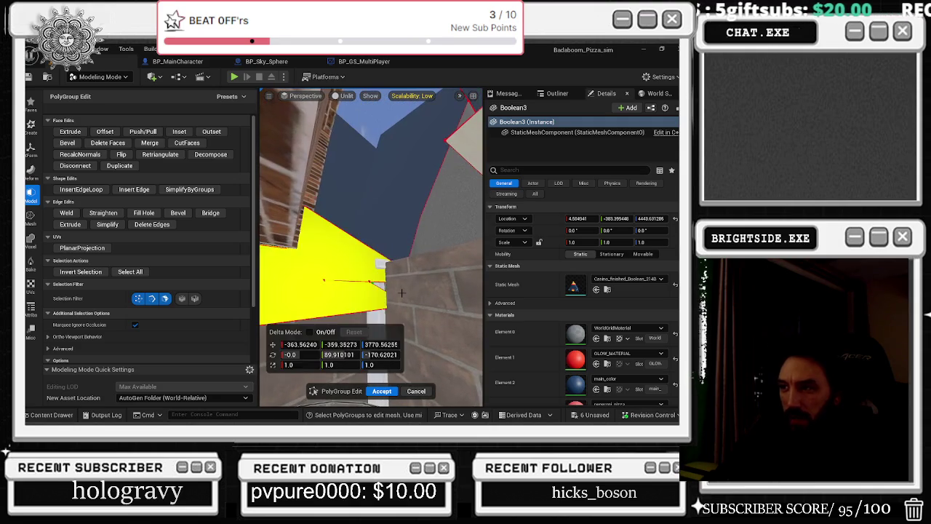
# Undo the face selection and deletion, restoring the checker face and leaving PolyGroup Edit
pyautogui.hotkey('ctrl', 'z')
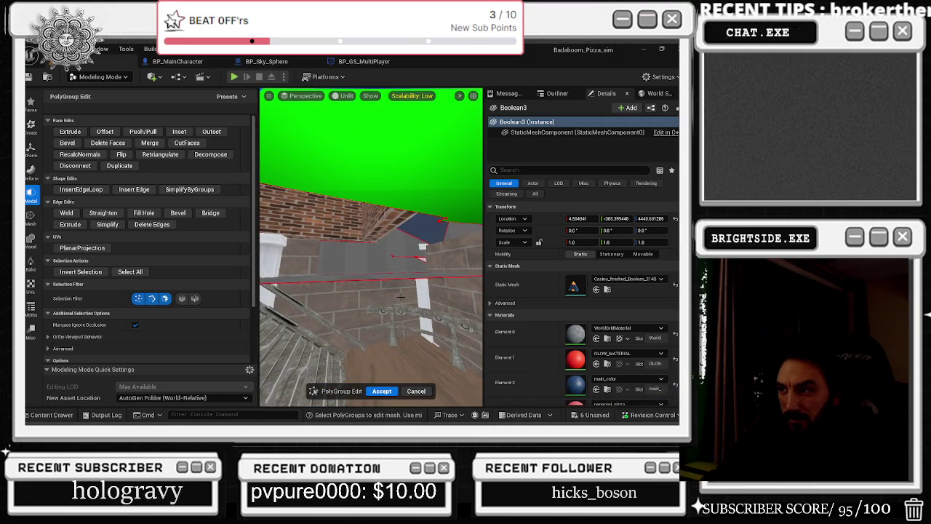
pyautogui.hotkey('ctrl', 'z')
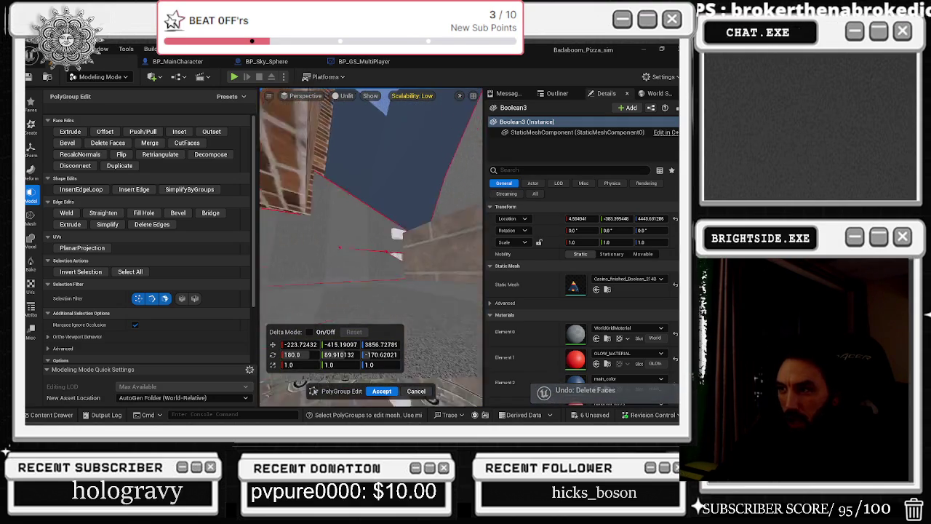
pyautogui.moveTo(420, 366); pyautogui.dragTo(392, 327)
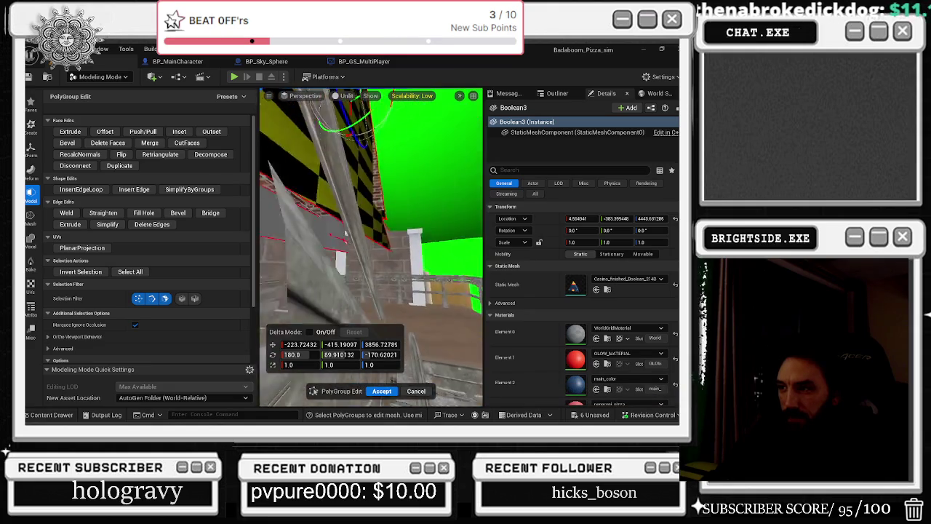
pyautogui.hotkey('ctrl', 'z')
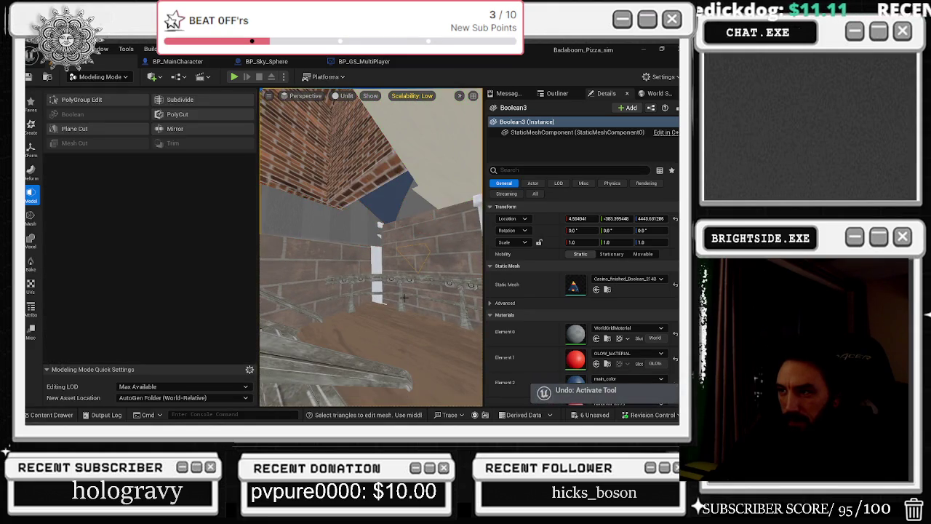
pyautogui.hotkey('ctrl', 'z')
pyautogui.moveTo(373, 355)
pyautogui.mouseDown()
pyautogui.moveTo(441, 333)
pyautogui.moveTo(387, 282)
pyautogui.mouseUp()
pyautogui.press('Delete')
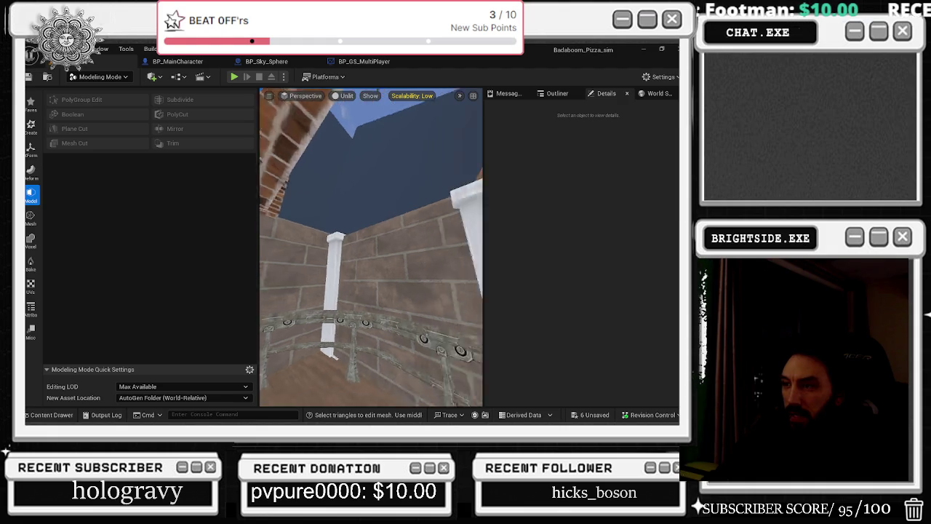
pyautogui.click(367, 240)
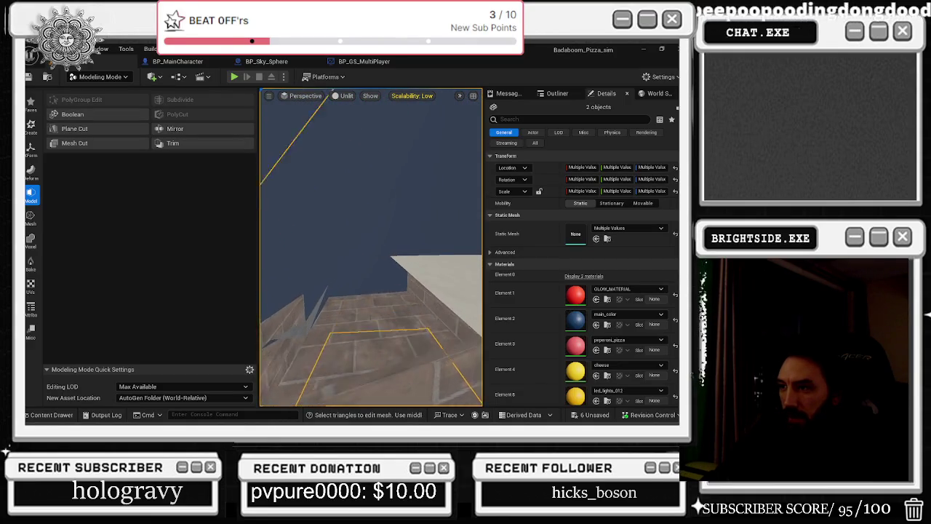
pyautogui.press('f')
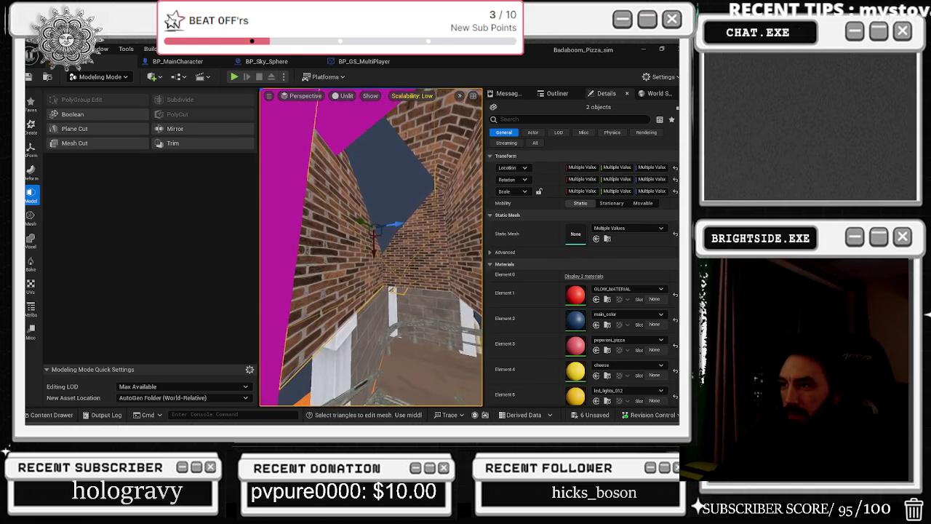
pyautogui.click(386, 186)
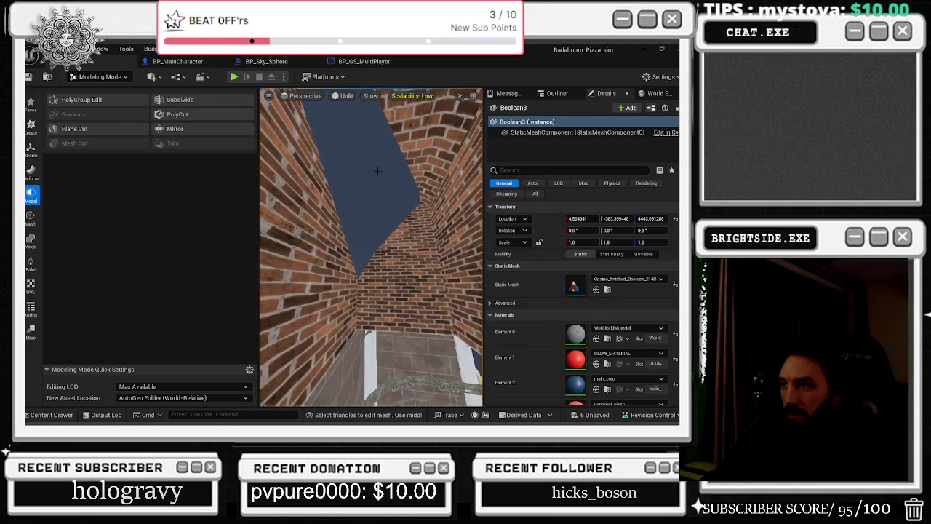
# Cut the magenta cutter from the brick wall with Difference A - B, then start PolyGroup Edit
pyautogui.moveTo(399, 386); pyautogui.dragTo(366, 302)
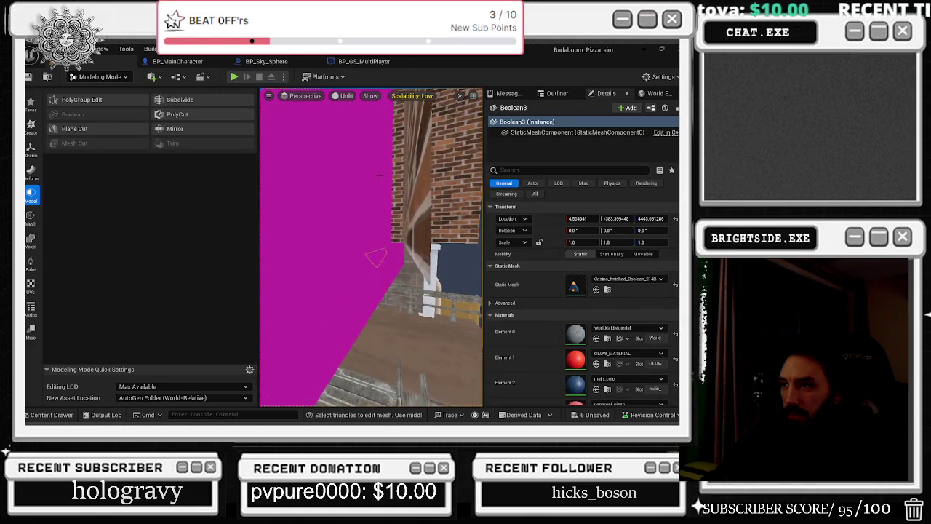
pyautogui.keyDown('ctrl'); pyautogui.click(382, 191); pyautogui.keyUp('ctrl')
pyautogui.click(72, 115)
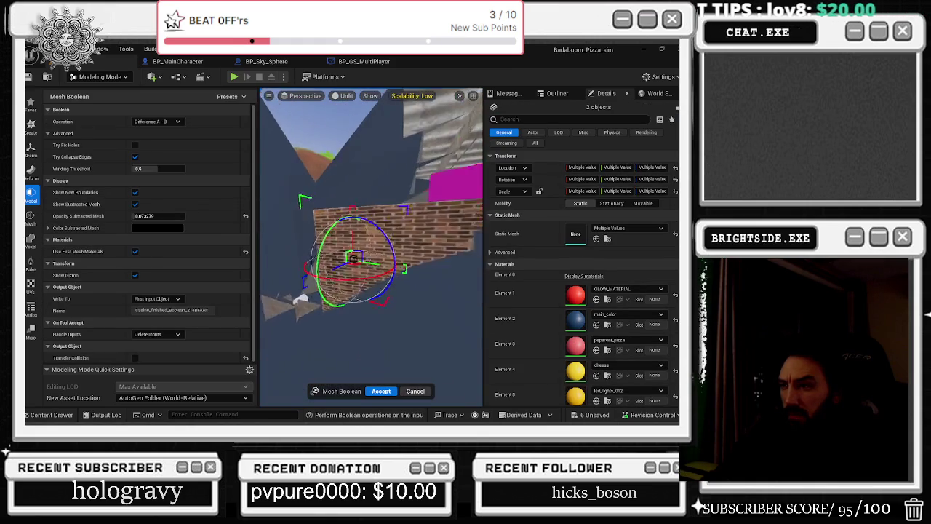
pyautogui.moveTo(371, 248)
pyautogui.mouseDown()
pyautogui.moveTo(420, 237)
pyautogui.moveTo(440, 245)
pyautogui.mouseUp()
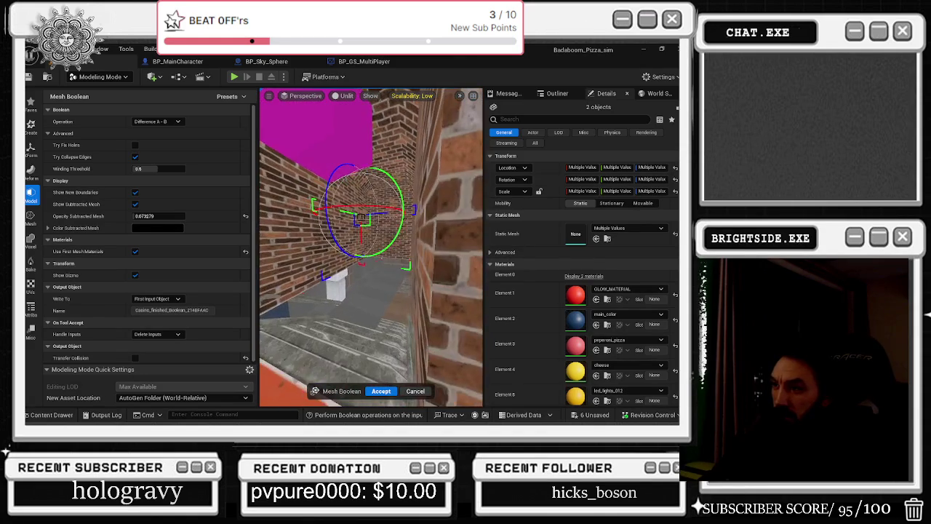
pyautogui.moveTo(391, 305); pyautogui.dragTo(370, 275)
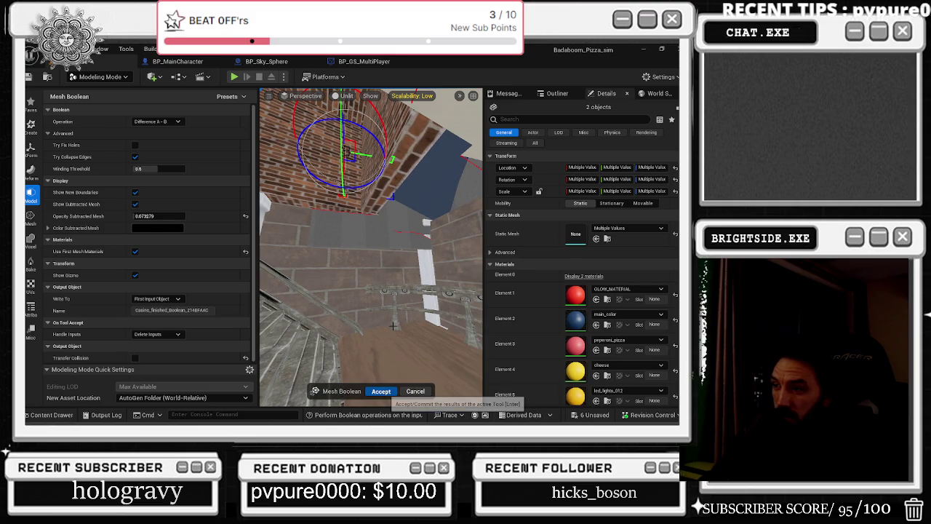
pyautogui.press('Return')
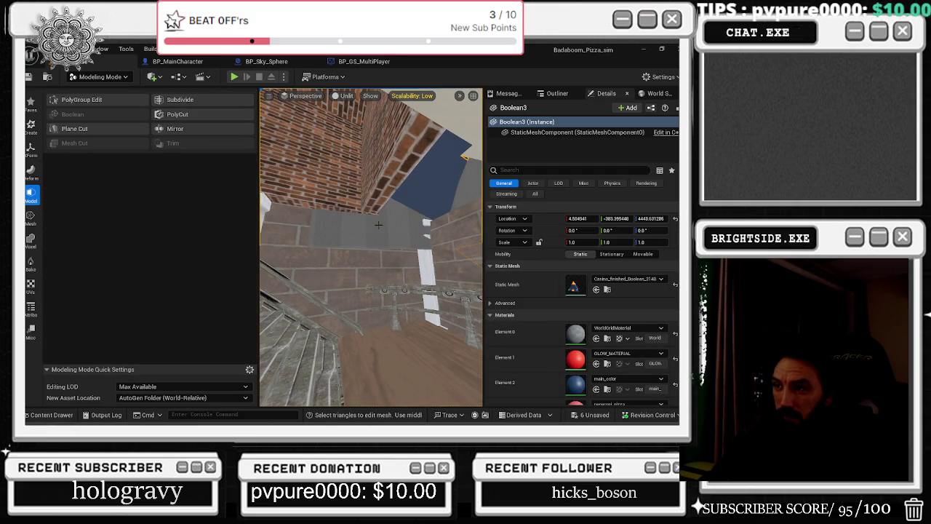
pyautogui.click(81, 99)
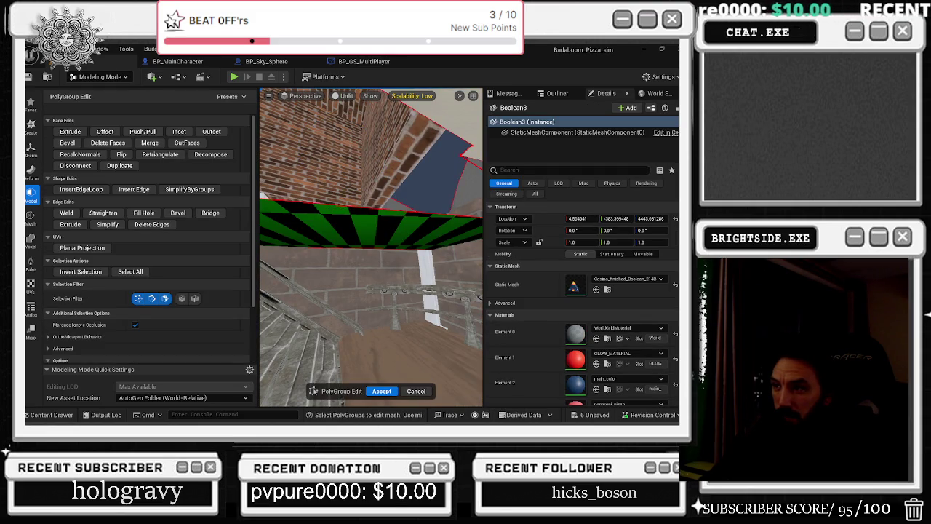
# Pick Boolean3 faces in turn, ending on the checkered face beside the white pillar
pyautogui.click(322, 219)
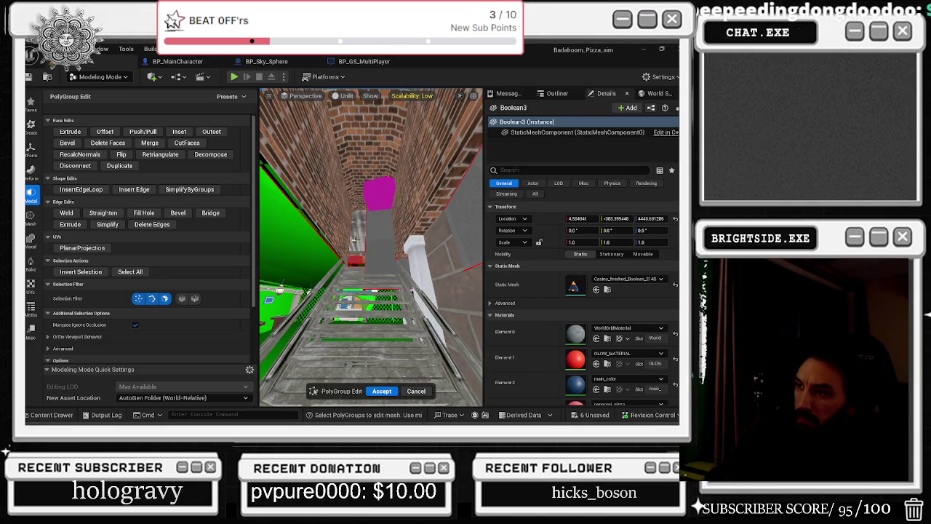
pyautogui.click(356, 239)
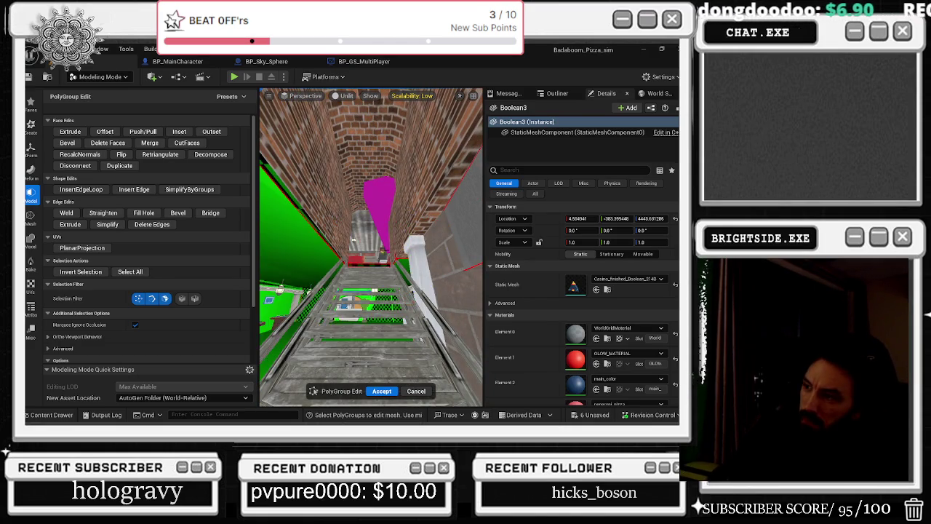
pyautogui.click(381, 242)
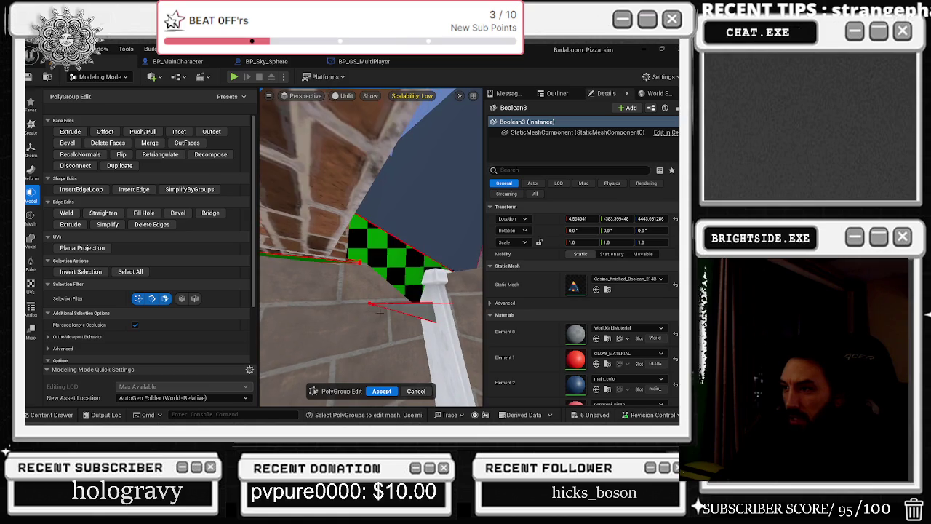
pyautogui.click(371, 304)
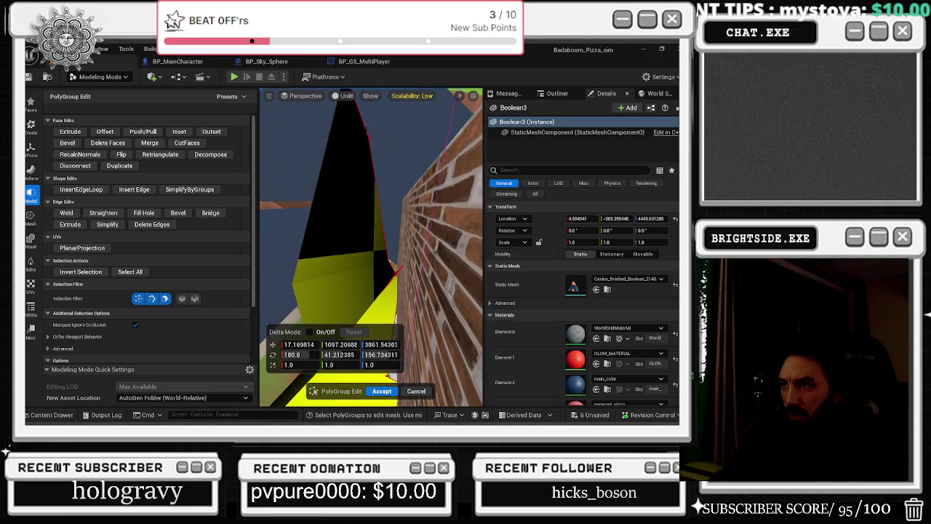
# Select the triangular face and move it left and down, undoing stray changes
pyautogui.click(379, 146)
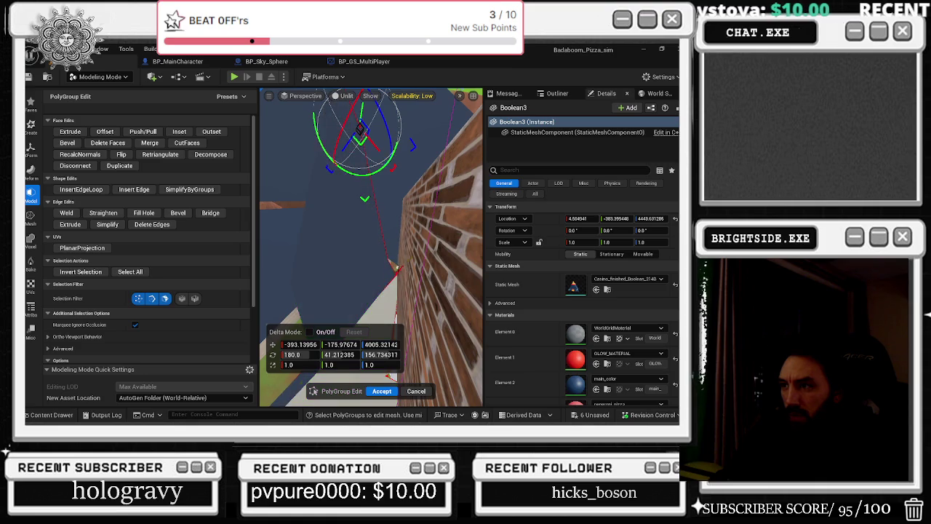
pyautogui.hotkey('ctrl', 'z')
pyautogui.hotkey('ctrl', 'y')
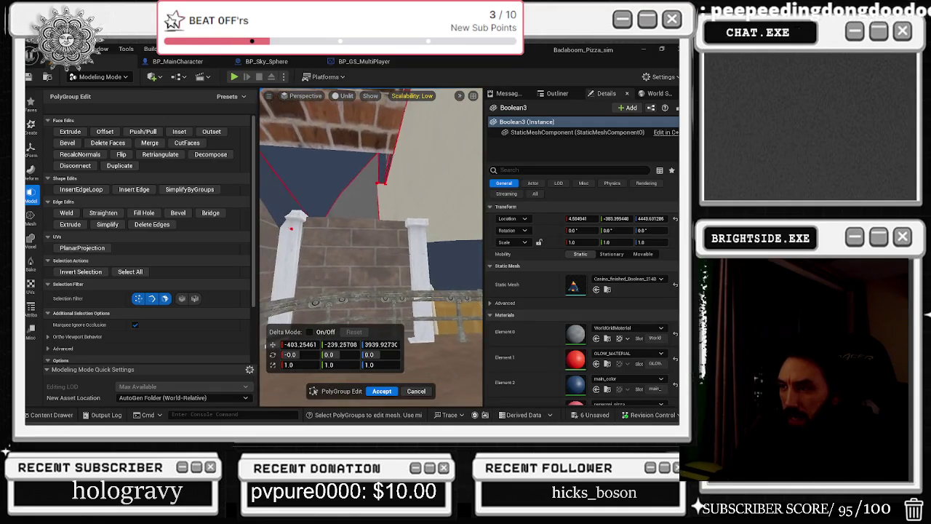
pyautogui.click(375, 235)
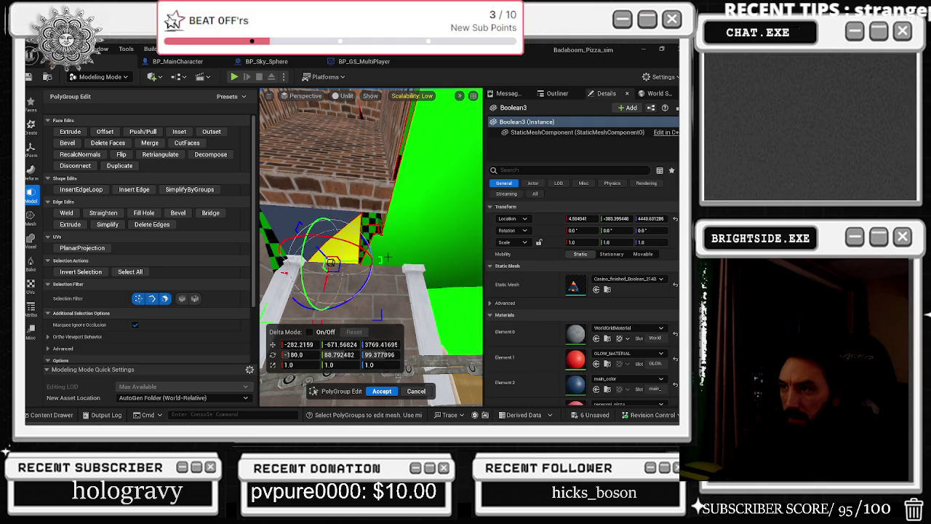
pyautogui.hotkey('ctrl', 'z')
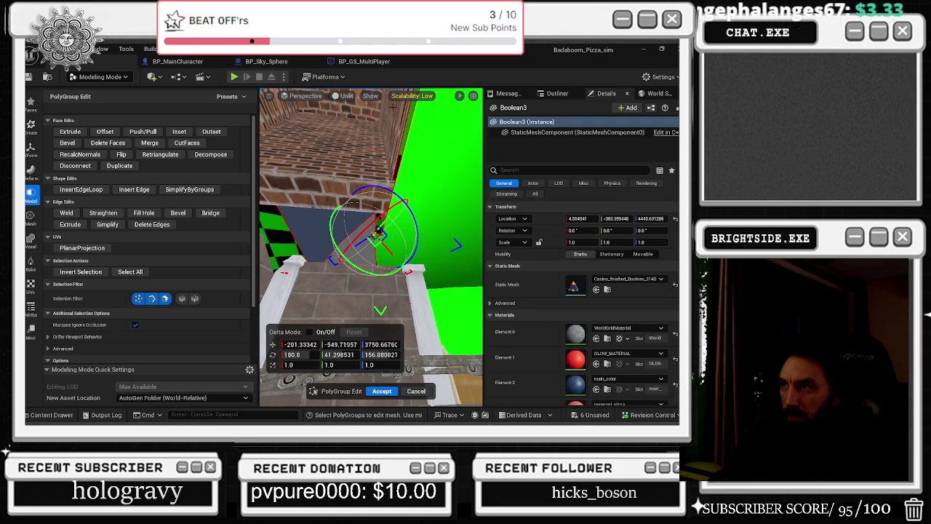
pyautogui.moveTo(377, 234)
pyautogui.mouseDown()
pyautogui.moveTo(302, 255)
pyautogui.moveTo(309, 232)
pyautogui.moveTo(280, 240)
pyautogui.moveTo(282, 252)
pyautogui.mouseUp()
# Select the large corner face on the green wall
pyautogui.click(386, 240)
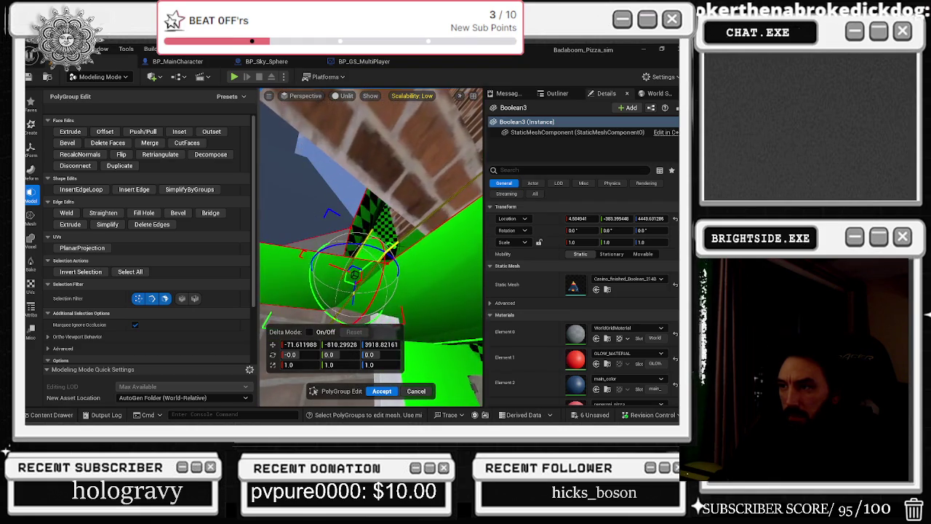
pyautogui.click(415, 274)
pyautogui.click(391, 268)
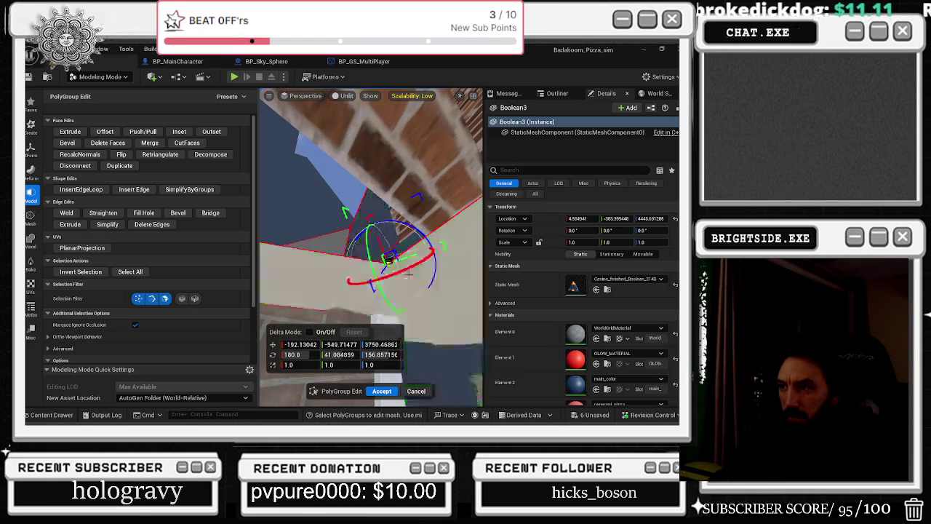
# Move the chosen face to a new position near the ceiling corner by the pillar
pyautogui.moveTo(389, 262)
pyautogui.mouseDown()
pyautogui.moveTo(349, 218)
pyautogui.moveTo(360, 245)
pyautogui.moveTo(368, 239)
pyautogui.moveTo(340, 240)
pyautogui.moveTo(309, 260)
pyautogui.moveTo(319, 277)
pyautogui.moveTo(300, 267)
pyautogui.moveTo(287, 233)
pyautogui.mouseUp()
pyautogui.moveTo(362, 233)
pyautogui.mouseDown()
pyautogui.moveTo(331, 268)
pyautogui.moveTo(319, 270)
pyautogui.moveTo(342, 248)
pyautogui.moveTo(331, 265)
pyautogui.moveTo(338, 237)
pyautogui.moveTo(314, 250)
pyautogui.moveTo(311, 291)
pyautogui.moveTo(350, 232)
pyautogui.moveTo(336, 226)
pyautogui.moveTo(380, 255)
pyautogui.moveTo(367, 256)
pyautogui.mouseUp()
pyautogui.hotkey('ctrl', 'z')
pyautogui.hotkey('ctrl', 'z')
pyautogui.moveTo(371, 247)
pyautogui.mouseDown()
pyautogui.moveTo(357, 233)
pyautogui.moveTo(371, 225)
pyautogui.moveTo(358, 211)
pyautogui.moveTo(336, 228)
pyautogui.mouseUp()
pyautogui.moveTo(374, 291)
pyautogui.mouseDown()
pyautogui.moveTo(333, 239)
pyautogui.moveTo(351, 253)
pyautogui.moveTo(348, 243)
pyautogui.moveTo(313, 245)
pyautogui.moveTo(315, 259)
pyautogui.moveTo(373, 201)
pyautogui.moveTo(320, 140)
pyautogui.moveTo(313, 137)
pyautogui.moveTo(297, 165)
pyautogui.moveTo(285, 161)
pyautogui.mouseUp()
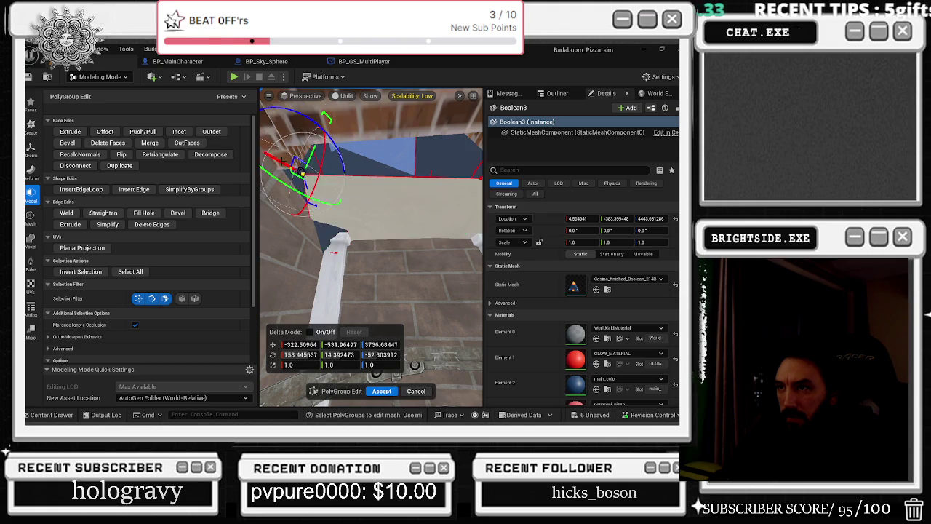
pyautogui.moveTo(364, 219); pyautogui.dragTo(334, 233)
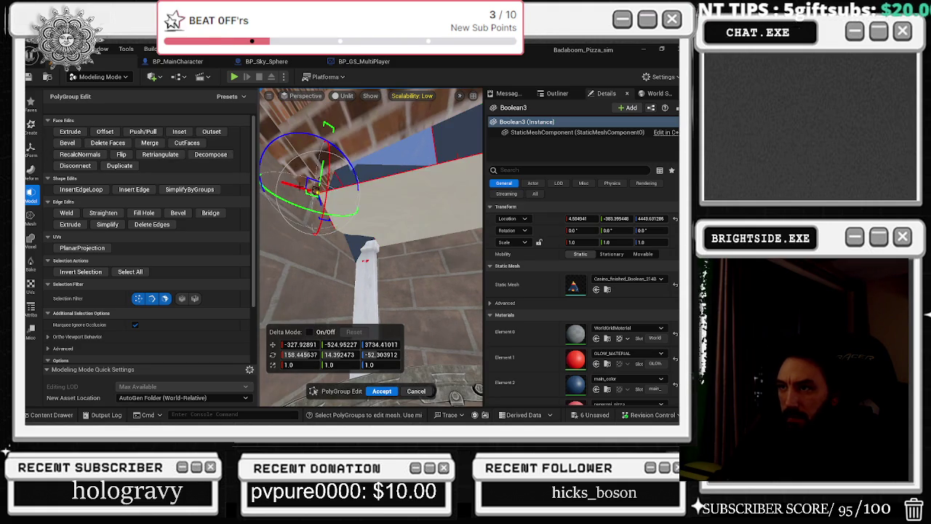
pyautogui.moveTo(269, 187)
pyautogui.mouseDown()
pyautogui.moveTo(370, 197)
pyautogui.moveTo(312, 175)
pyautogui.mouseUp()
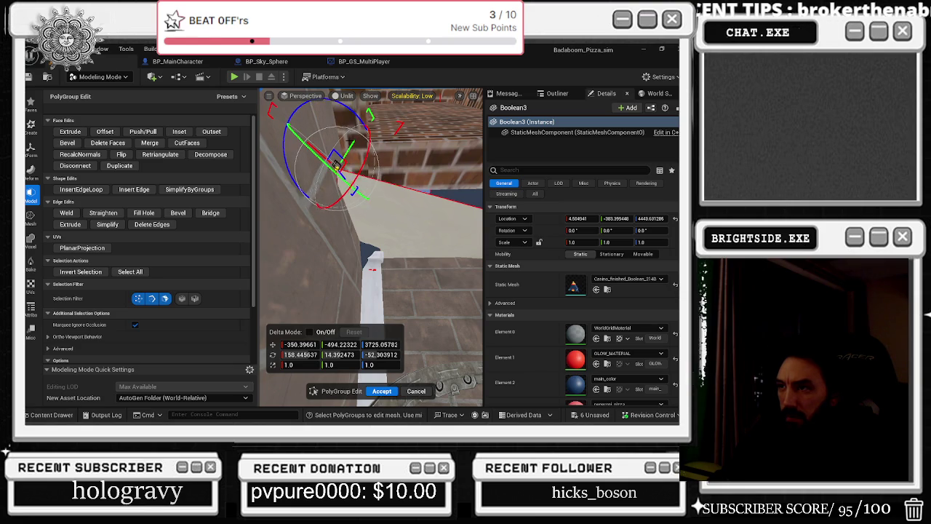
# Raise the ledge face toward the brick ceiling, then widen the viewport area
pyautogui.press('s')
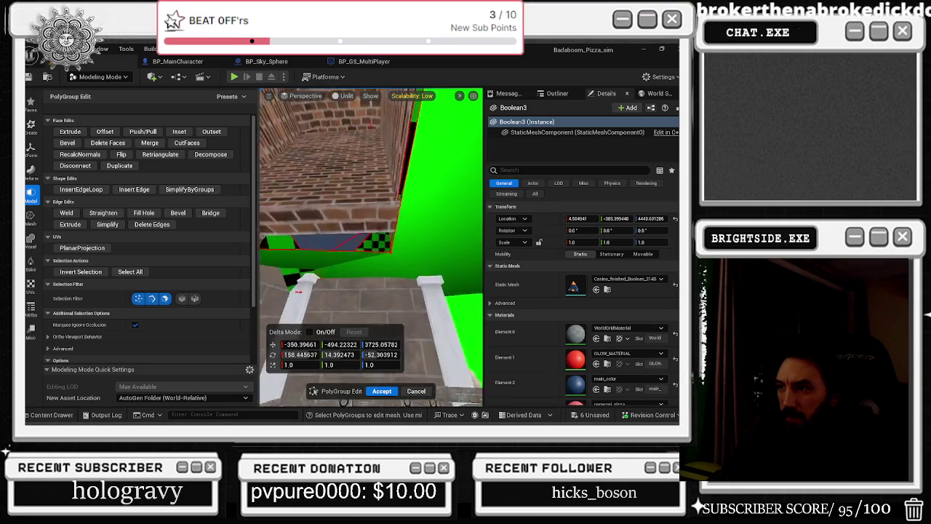
pyautogui.press('w')
pyautogui.press('s')
pyautogui.press('q')
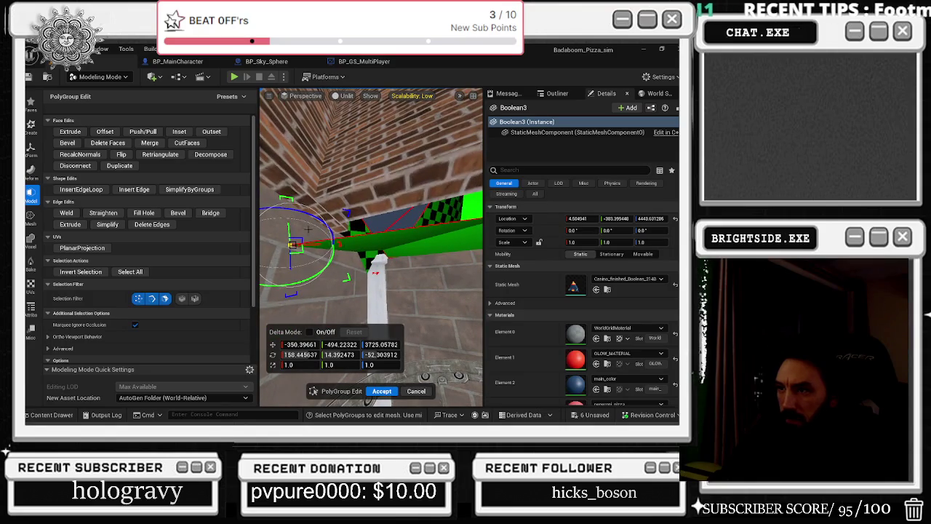
pyautogui.moveTo(291, 245); pyautogui.dragTo(288, 180)
pyautogui.press('s')
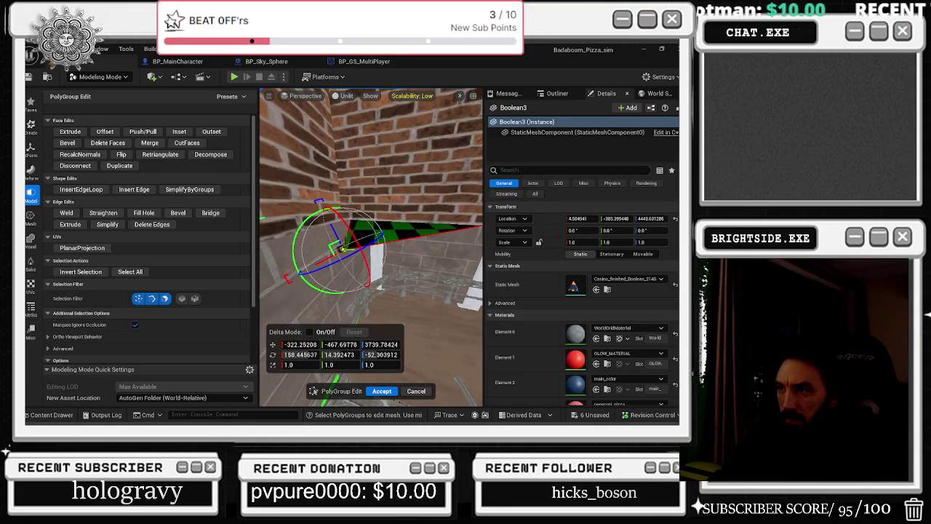
pyautogui.moveTo(342, 250); pyautogui.dragTo(302, 177)
pyautogui.press('q')
pyautogui.moveTo(482, 117); pyautogui.dragTo(617, 102)
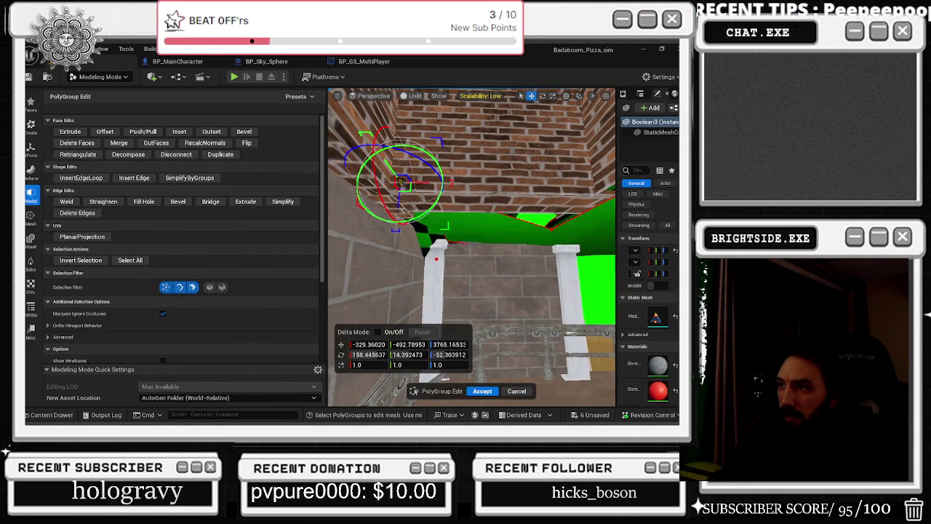
# Lower the chosen edge and shift it sideways until it meets the brick wall
pyautogui.moveTo(400, 181)
pyautogui.mouseDown()
pyautogui.moveTo(400, 190)
pyautogui.moveTo(379, 190)
pyautogui.mouseUp()
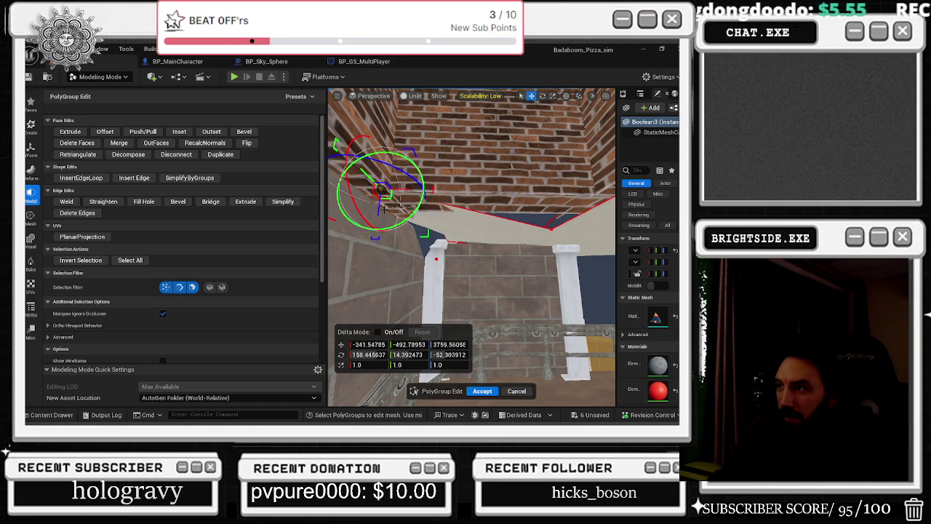
pyautogui.moveTo(379, 190)
pyautogui.mouseDown()
pyautogui.moveTo(379, 145)
pyautogui.moveTo(436, 167)
pyautogui.moveTo(565, 191)
pyautogui.moveTo(510, 155)
pyautogui.moveTo(509, 197)
pyautogui.moveTo(505, 187)
pyautogui.moveTo(522, 189)
pyautogui.moveTo(527, 151)
pyautogui.mouseUp()
pyautogui.hotkey('ctrl', 'z')
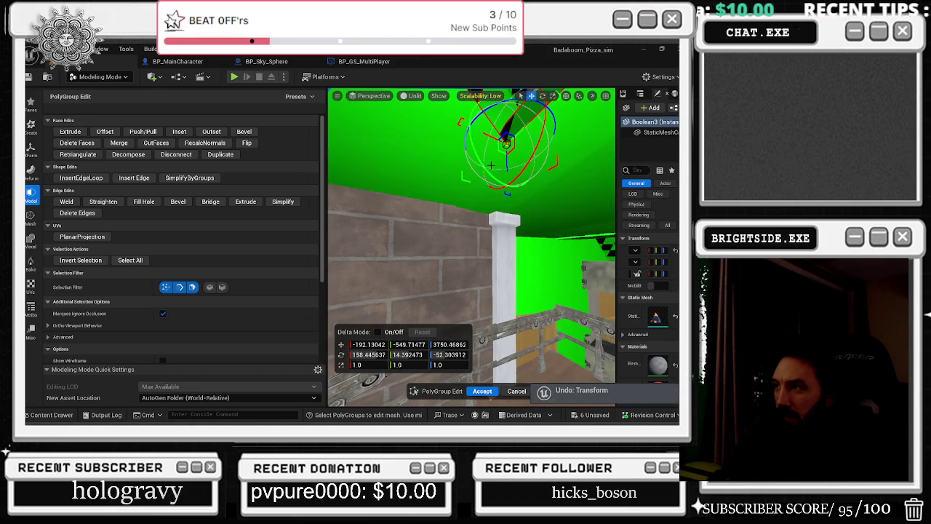
pyautogui.hotkey('ctrl', 'z')
pyautogui.hotkey('ctrl', 'y')
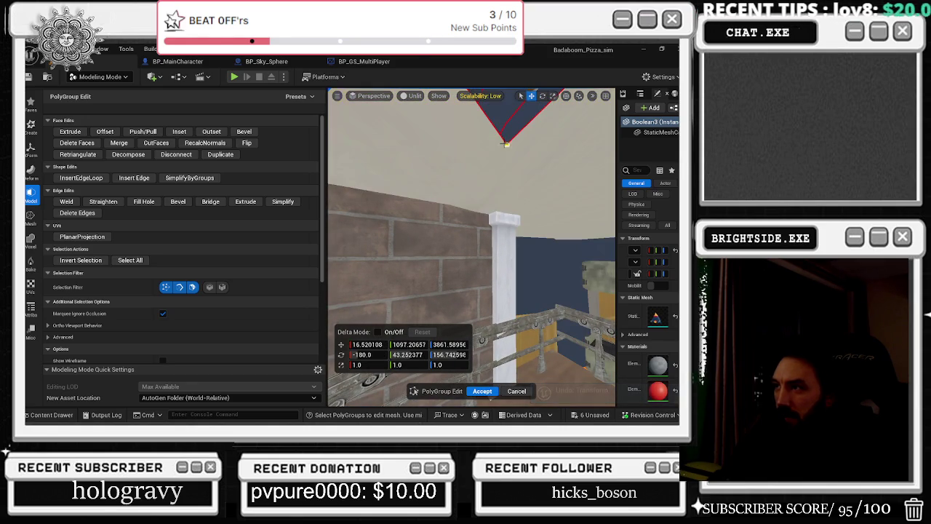
pyautogui.moveTo(507, 143)
pyautogui.mouseDown()
pyautogui.moveTo(493, 201)
pyautogui.moveTo(508, 197)
pyautogui.moveTo(499, 197)
pyautogui.moveTo(526, 266)
pyautogui.moveTo(532, 244)
pyautogui.mouseUp()
pyautogui.moveTo(558, 195); pyautogui.dragTo(549, 180)
pyautogui.moveTo(473, 247)
pyautogui.mouseDown()
pyautogui.moveTo(465, 276)
pyautogui.moveTo(484, 241)
pyautogui.mouseUp()
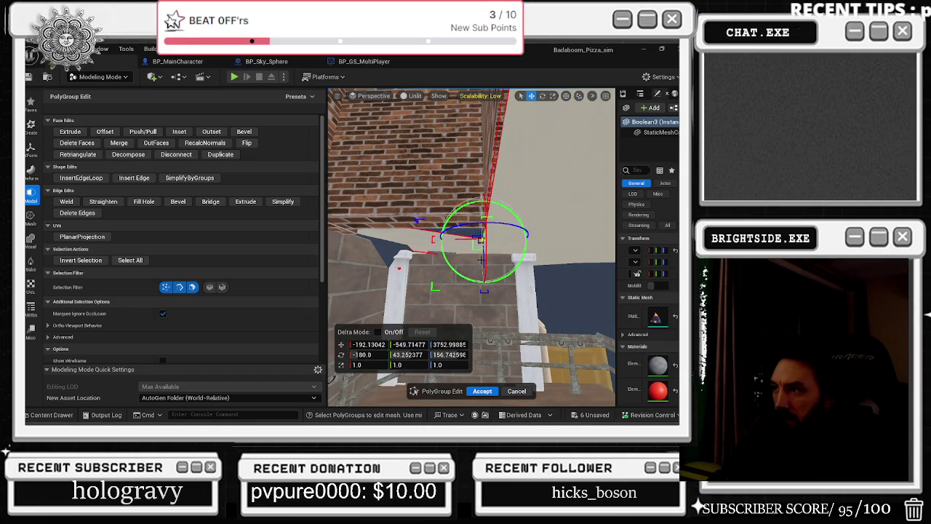
pyautogui.moveTo(481, 240)
pyautogui.mouseDown()
pyautogui.moveTo(465, 251)
pyautogui.moveTo(465, 233)
pyautogui.moveTo(474, 255)
pyautogui.mouseUp()
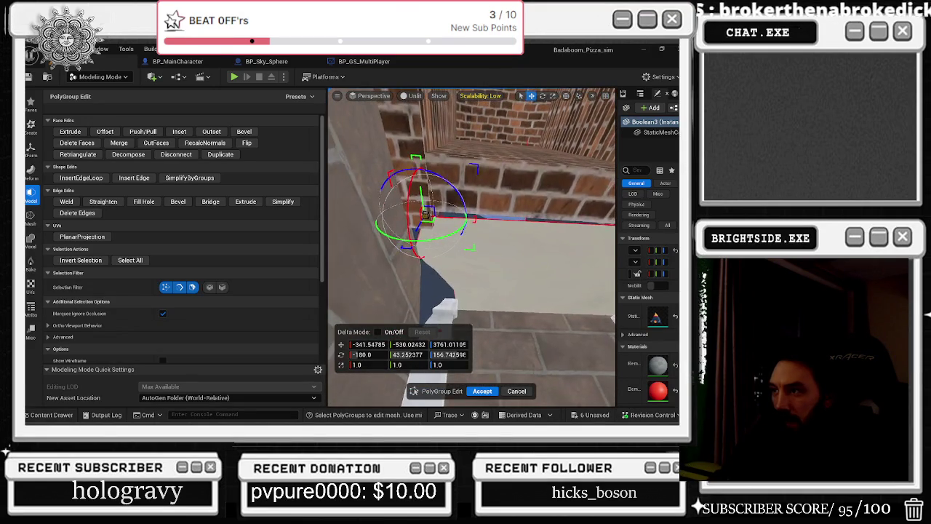
# Move and rotate the wall and white pillar faces, then accept the polygroup edits
pyautogui.click(412, 212)
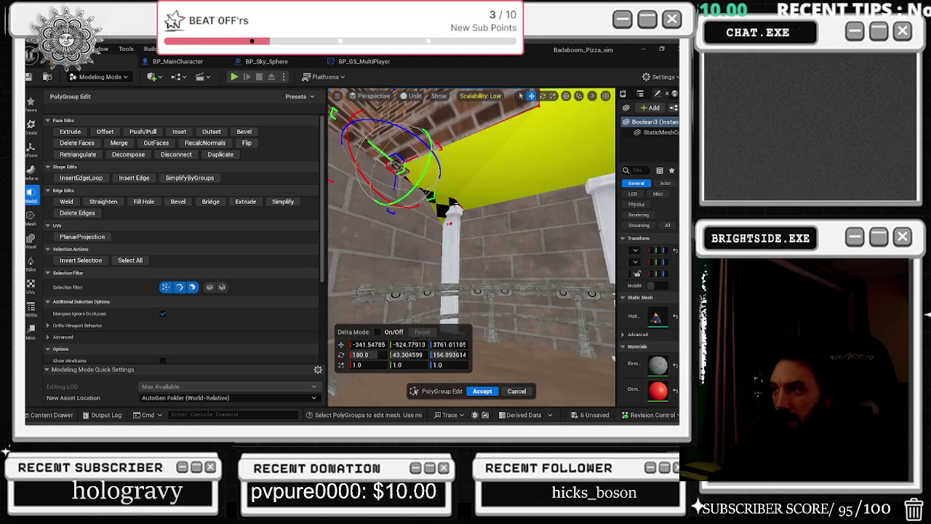
pyautogui.click(440, 248)
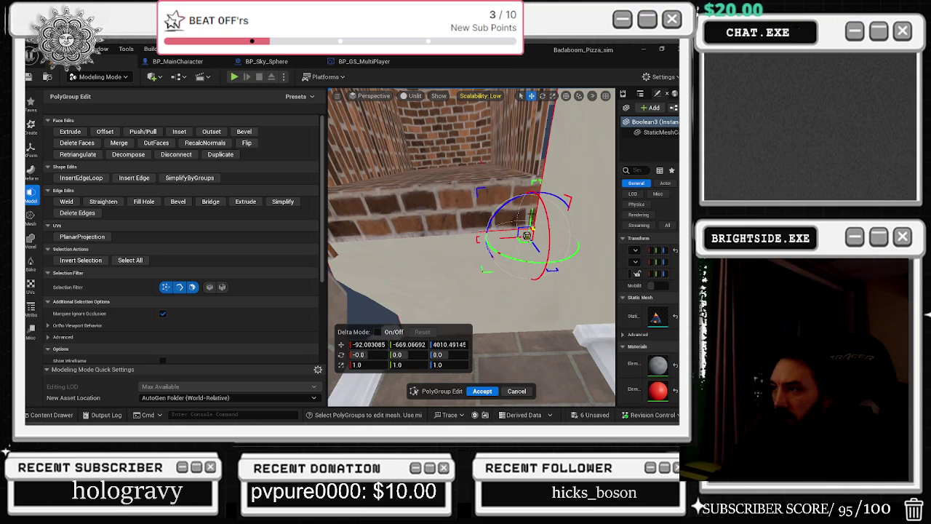
pyautogui.moveTo(527, 234)
pyautogui.mouseDown()
pyautogui.moveTo(510, 228)
pyautogui.moveTo(513, 149)
pyautogui.mouseUp()
pyautogui.press('f')
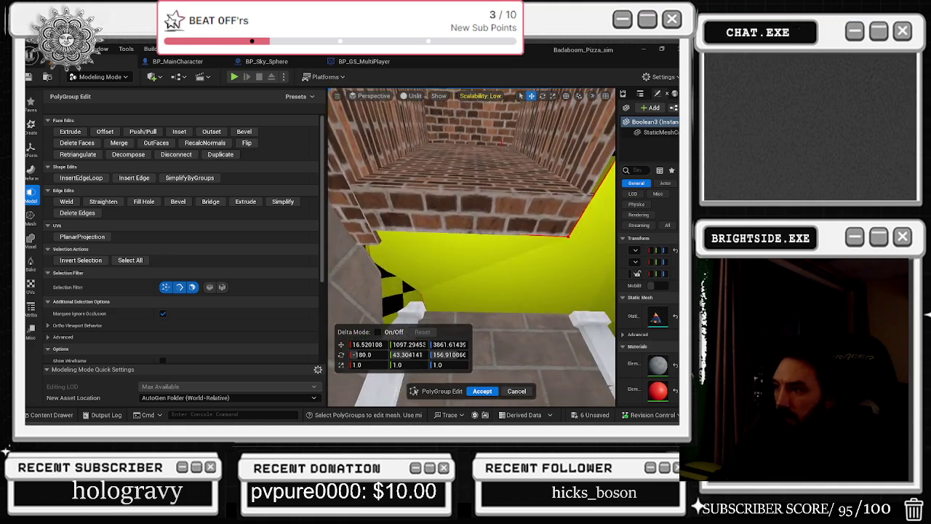
pyautogui.press('w')
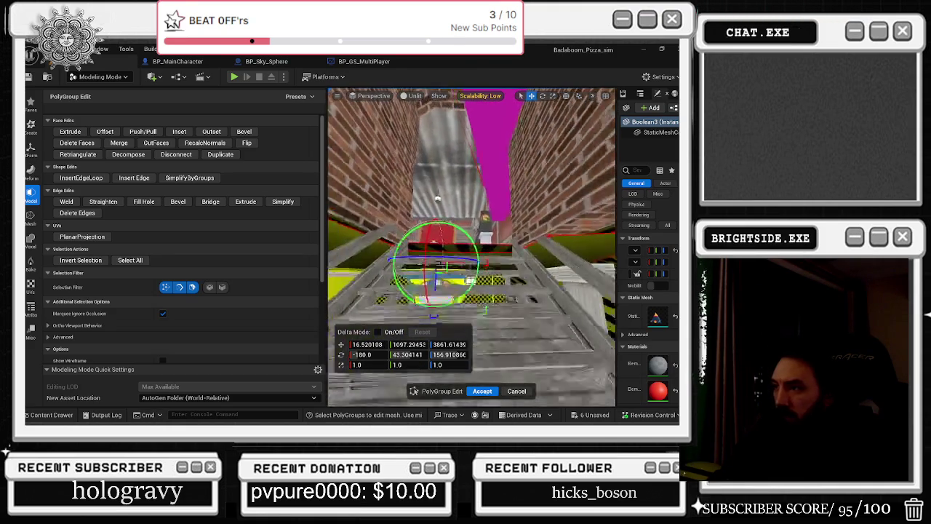
pyautogui.press('s')
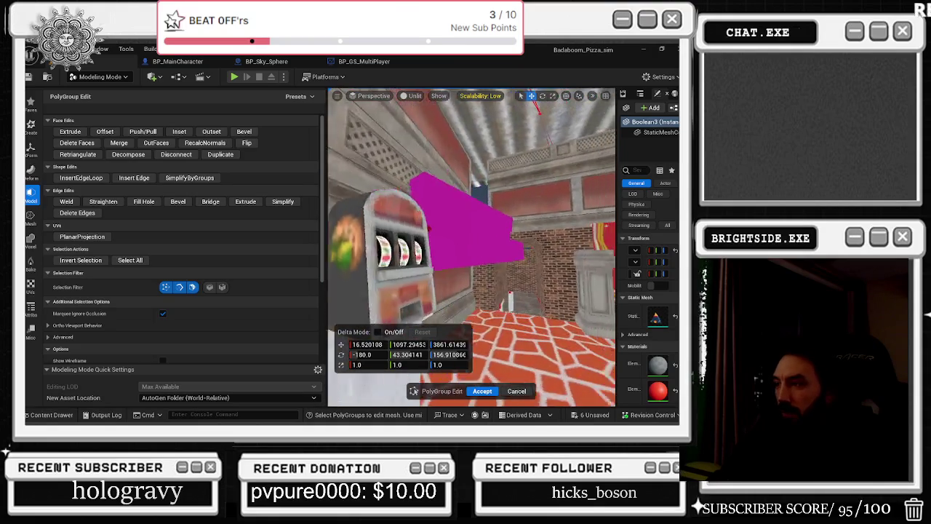
pyautogui.click(482, 390)
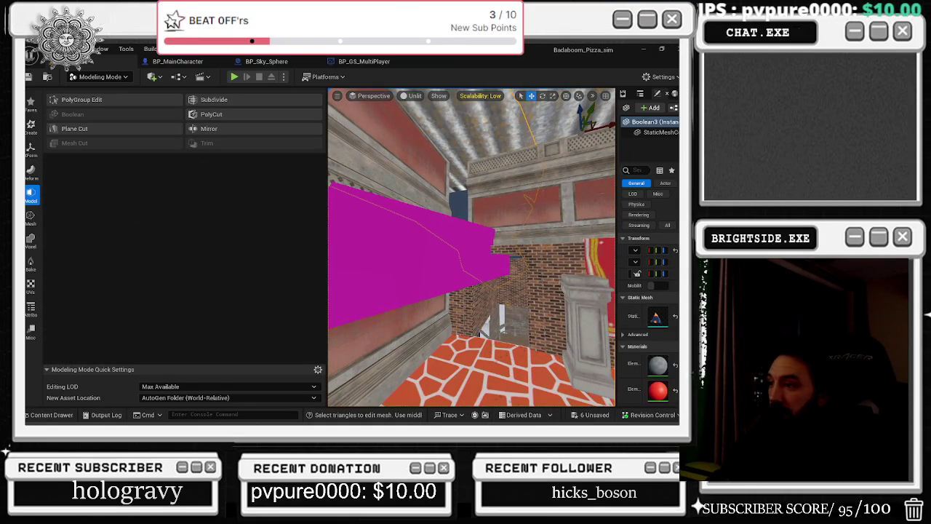
# Select Boolean3 plus the magenta box and start a Difference A - B Mesh Boolean
pyautogui.click(430, 240)
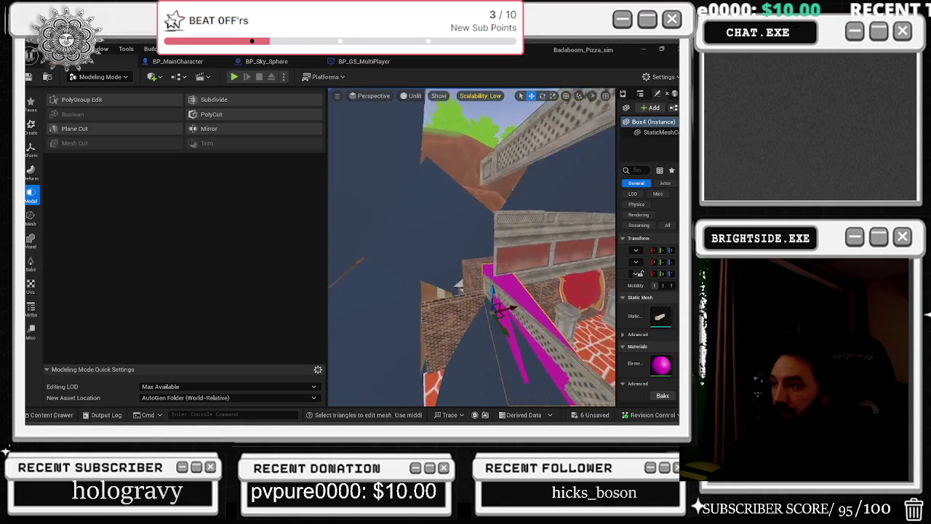
pyautogui.click(531, 272)
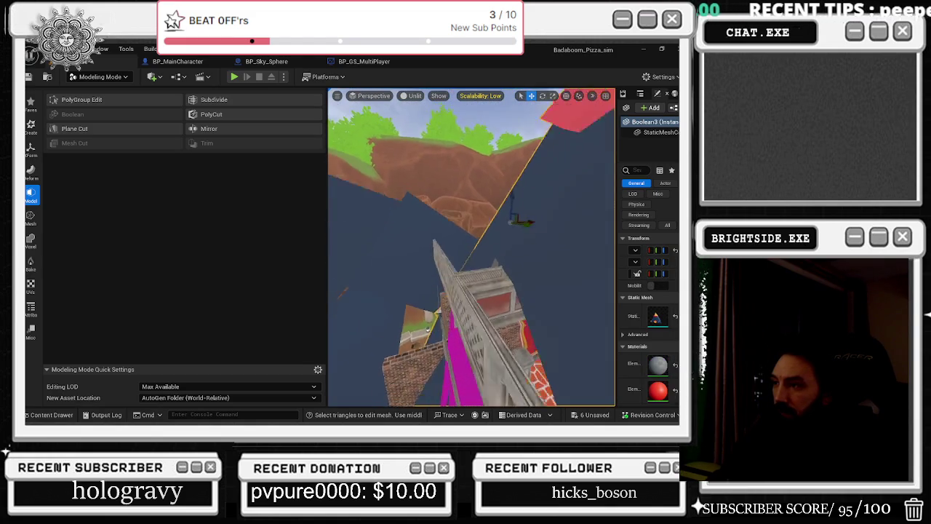
pyautogui.keyDown('ctrl'); pyautogui.click(484, 246); pyautogui.keyUp('ctrl')
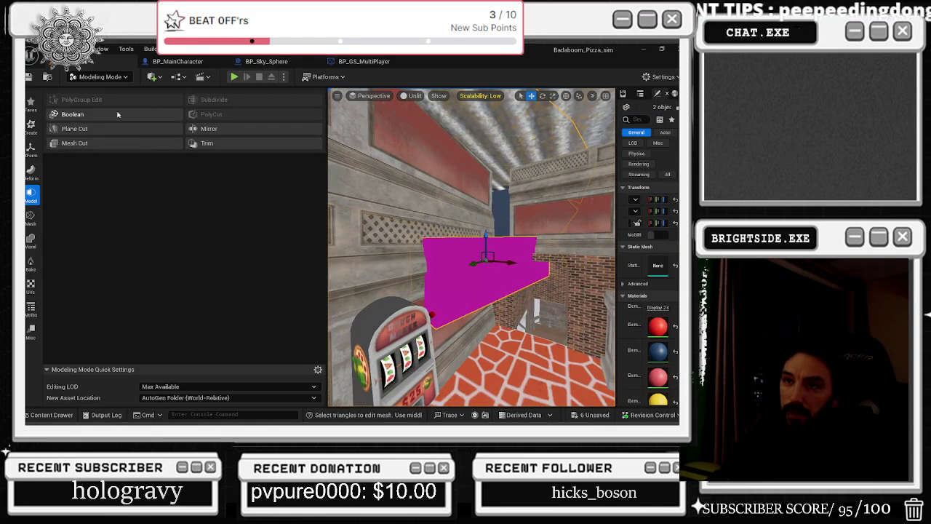
pyautogui.click(73, 114)
# Inspect the cut preview through the walls and apply the magenta slab subtraction
pyautogui.press('s')
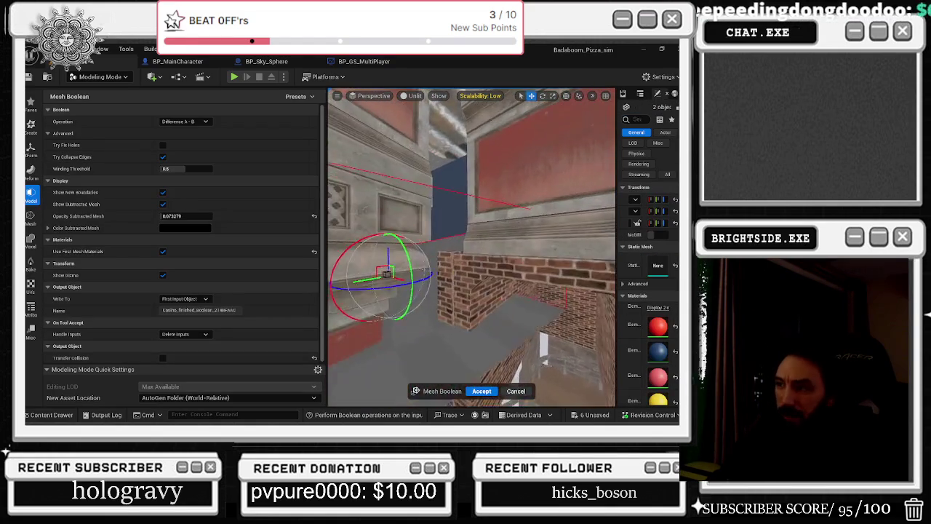
pyautogui.press('s')
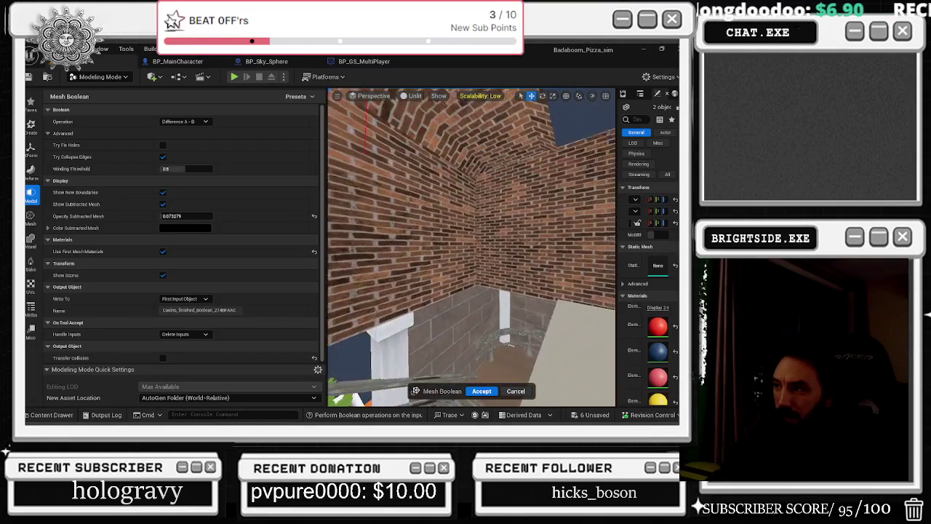
pyautogui.press('s')
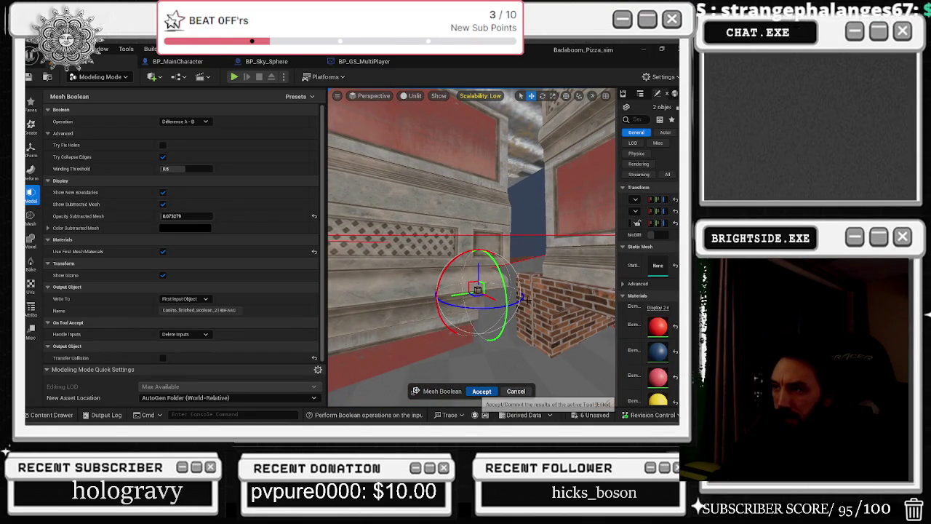
pyautogui.press('Return')
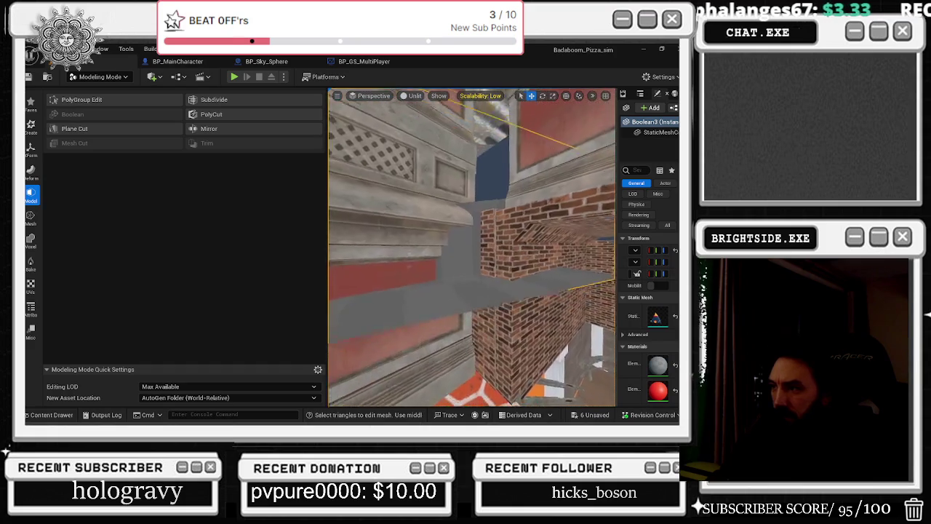
# In PolyGroup Edit on Boolean3, delete the grey protruding face beside the brick doorway
pyautogui.click(157, 102)
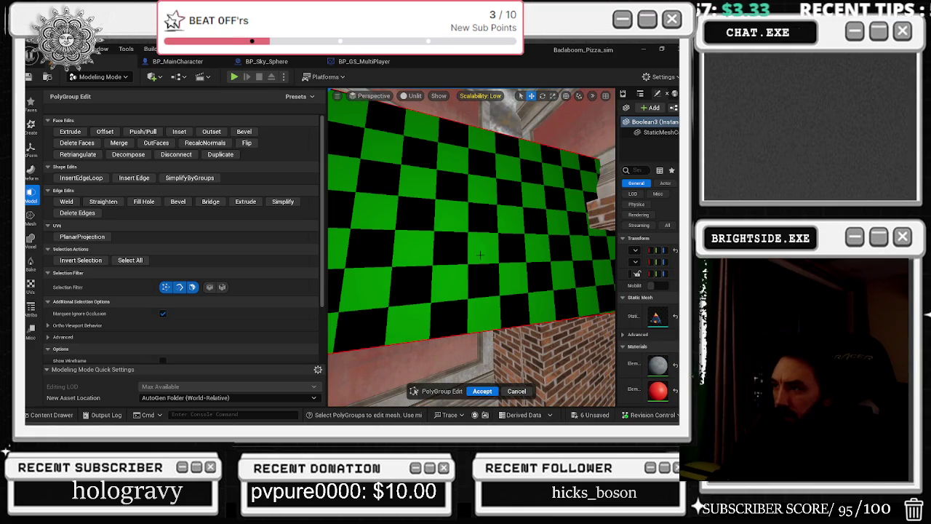
pyautogui.press('w')
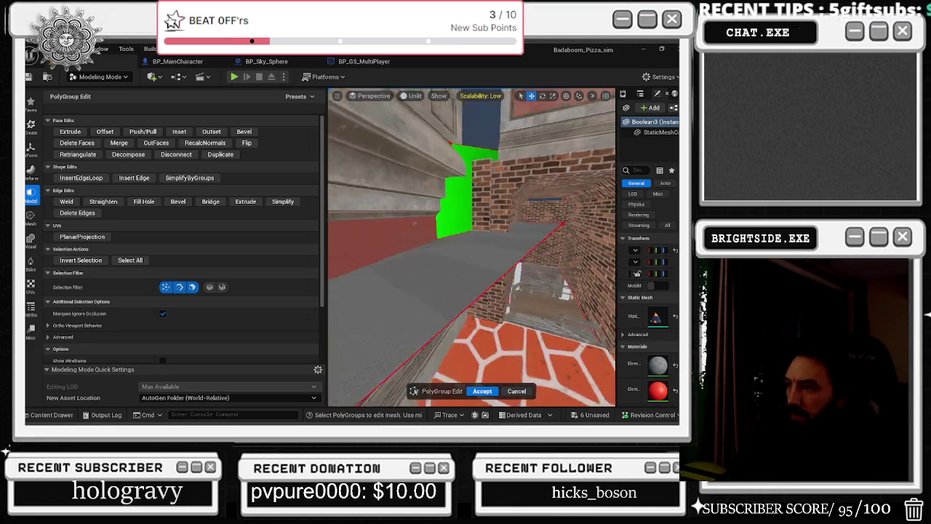
pyautogui.click(488, 261)
pyautogui.click(473, 193)
pyautogui.press('Delete')
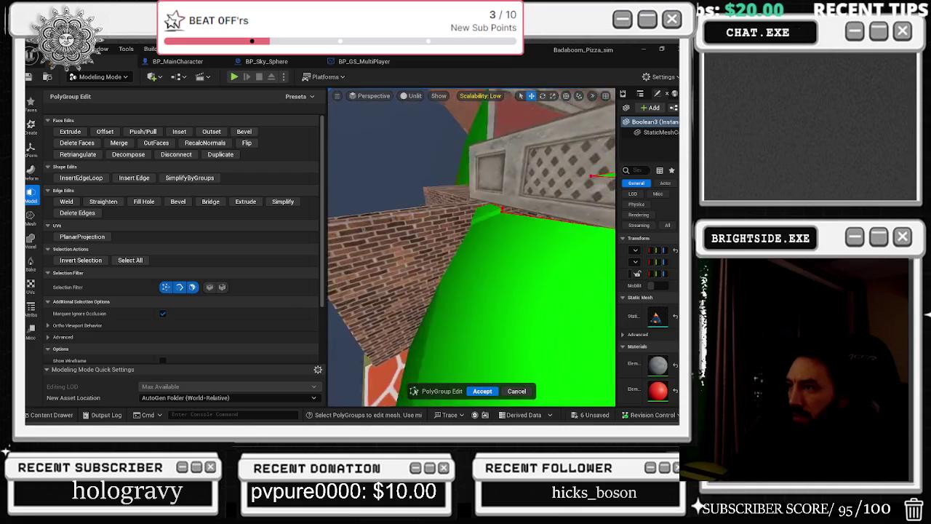
# Select a wall face and inspect the ceiling and wall corner
pyautogui.click(472, 251)
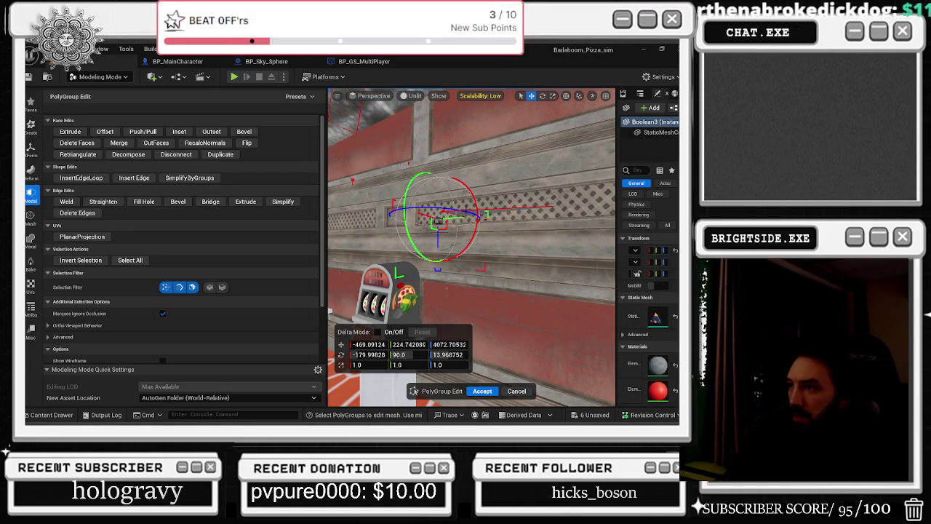
pyautogui.moveTo(501, 210)
pyautogui.mouseDown()
pyautogui.moveTo(454, 230)
pyautogui.moveTo(446, 223)
pyautogui.moveTo(460, 216)
pyautogui.mouseUp()
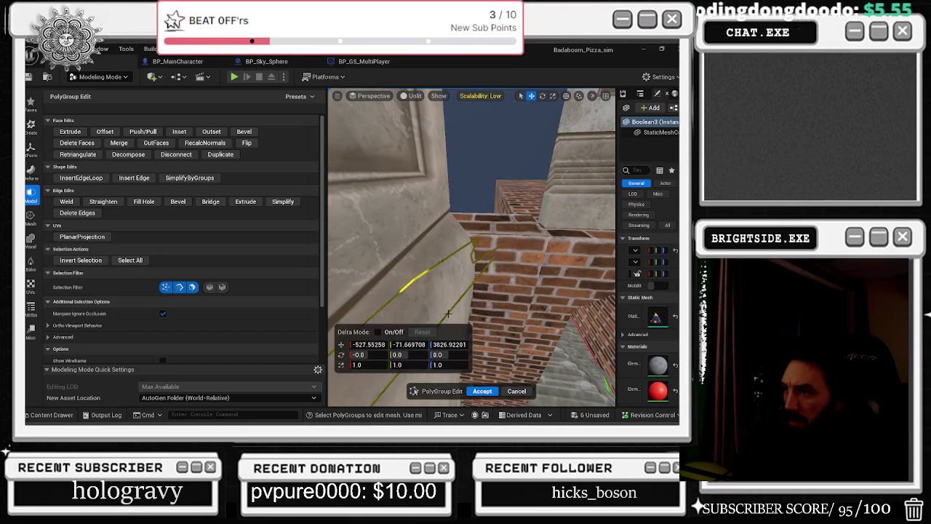
pyautogui.moveTo(473, 248); pyautogui.dragTo(509, 218)
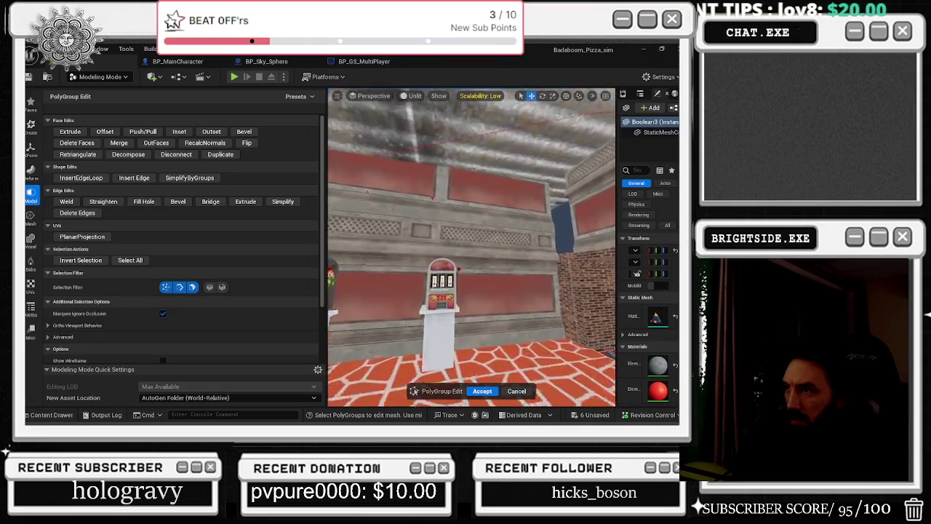
pyautogui.moveTo(510, 233); pyautogui.dragTo(510, 233)
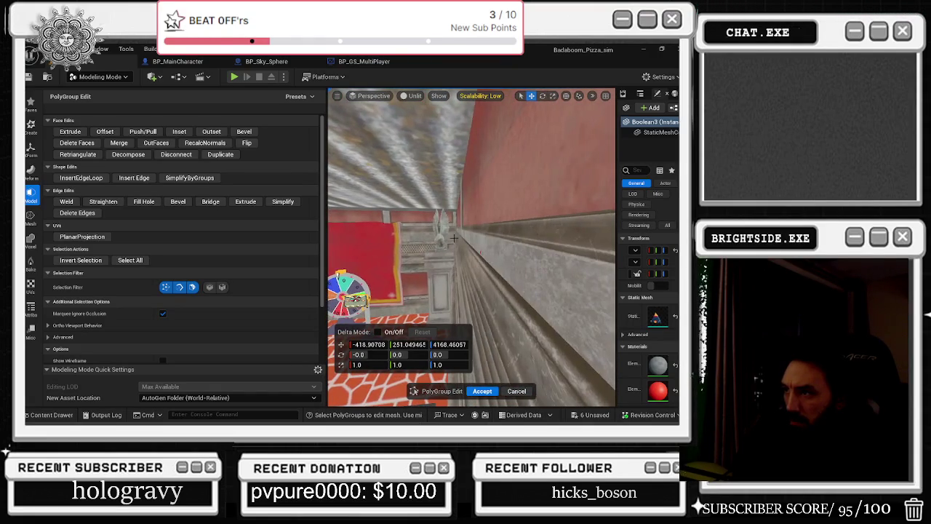
pyautogui.moveTo(510, 233); pyautogui.dragTo(510, 233)
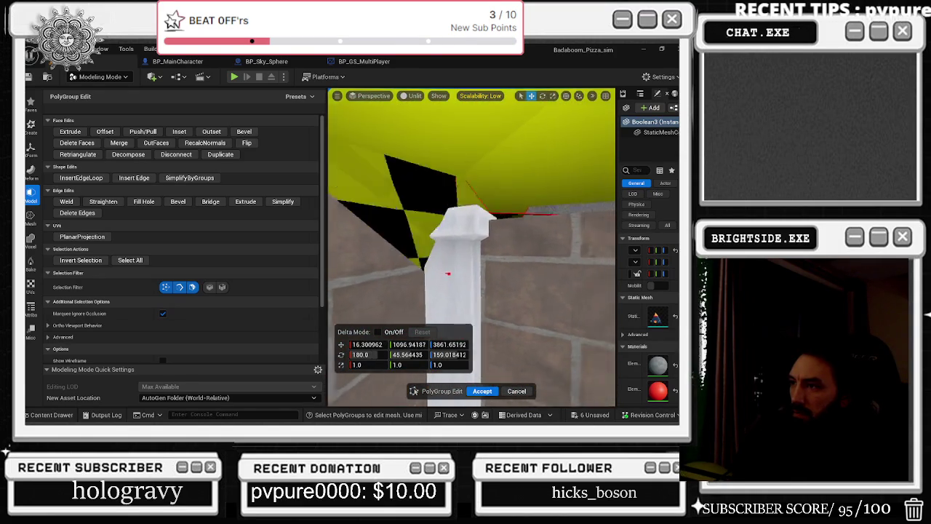
pyautogui.moveTo(510, 232); pyautogui.dragTo(510, 232)
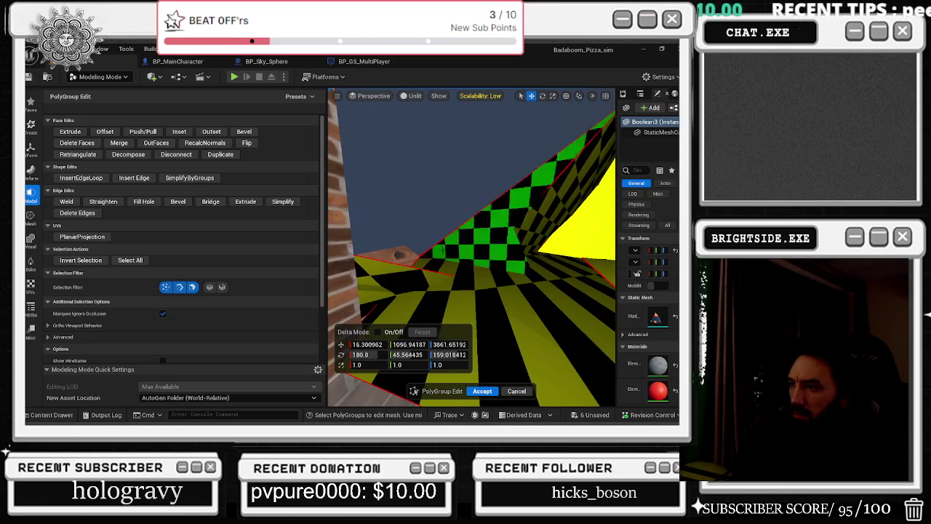
pyautogui.moveTo(510, 232); pyautogui.dragTo(510, 233)
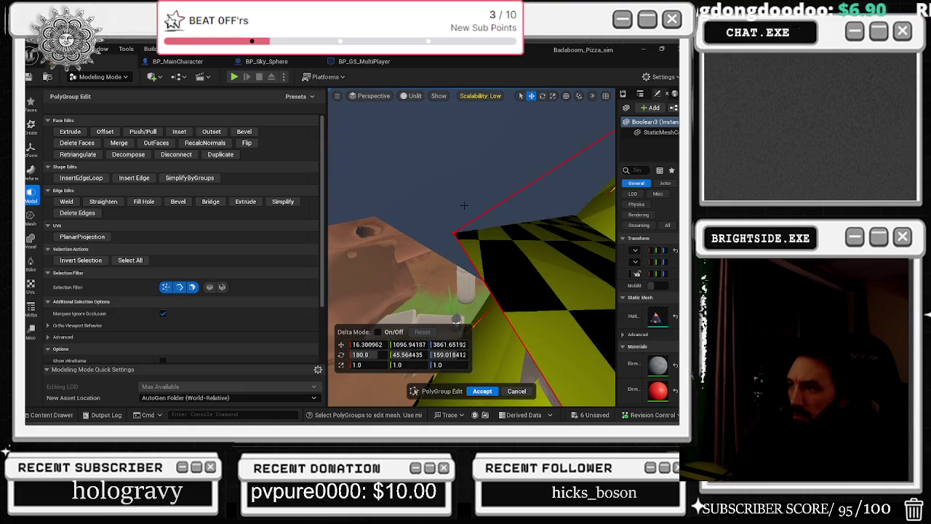
pyautogui.moveTo(510, 233); pyautogui.dragTo(510, 233)
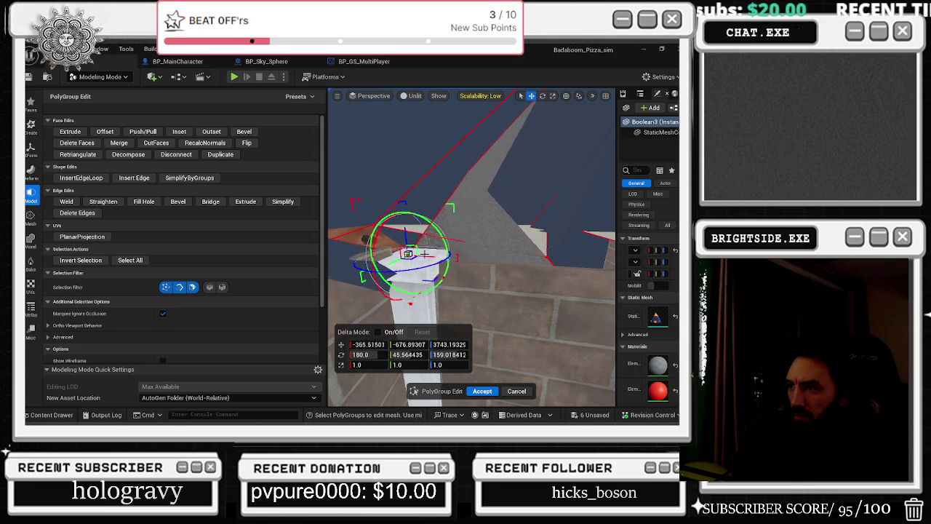
pyautogui.moveTo(510, 233); pyautogui.dragTo(510, 233)
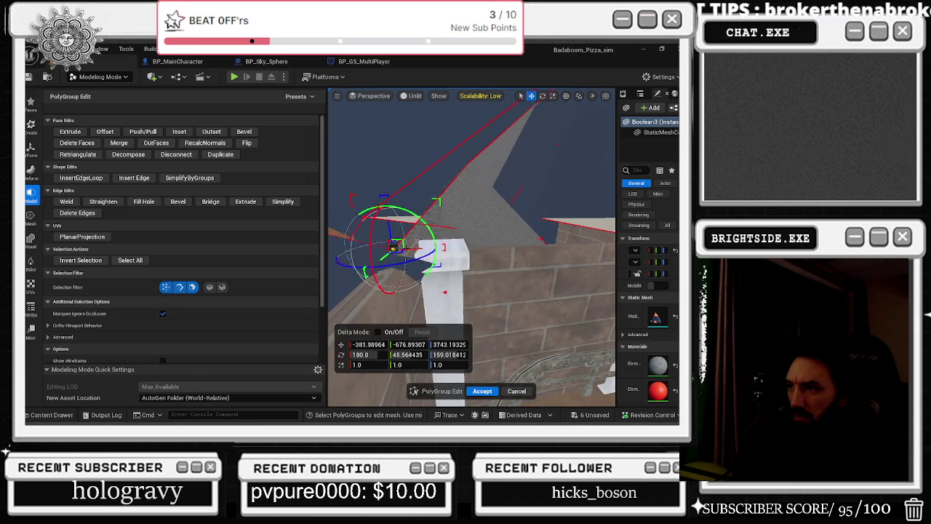
pyautogui.moveTo(446, 216); pyautogui.dragTo(479, 317)
pyautogui.press('f')
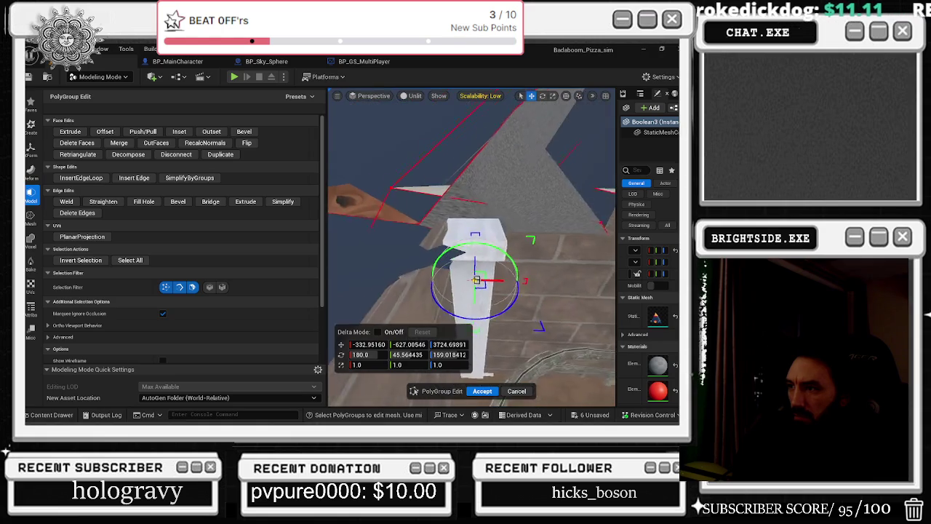
pyautogui.moveTo(473, 247)
pyautogui.mouseDown()
pyautogui.moveTo(429, 204)
pyautogui.moveTo(466, 244)
pyautogui.moveTo(453, 236)
pyautogui.mouseUp()
pyautogui.hotkey('ctrl', 'z')
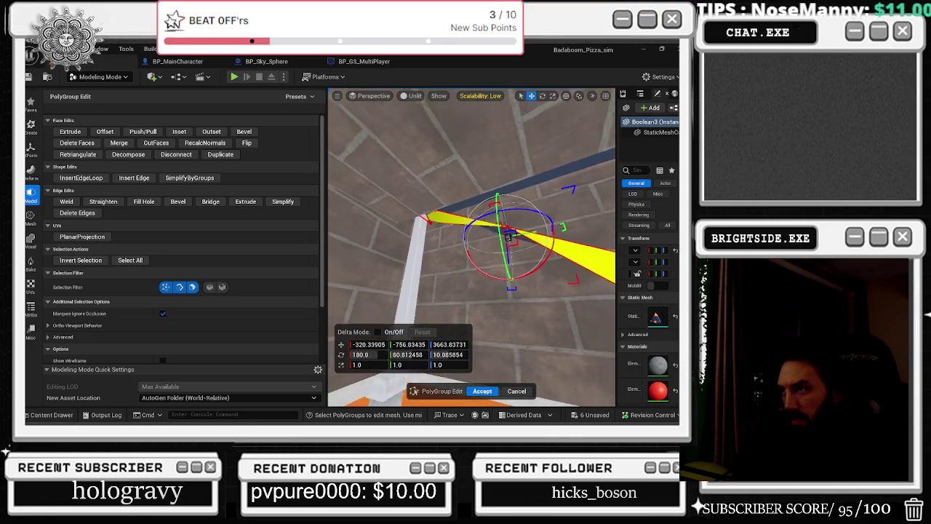
pyautogui.moveTo(518, 266); pyautogui.dragTo(524, 263)
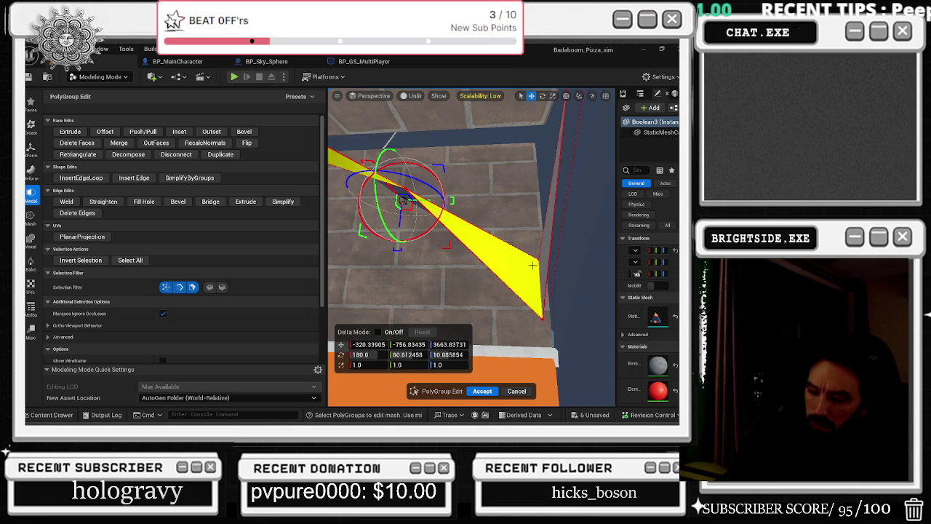
pyautogui.click(499, 197)
pyautogui.moveTo(499, 197)
pyautogui.mouseDown()
pyautogui.moveTo(488, 200)
pyautogui.moveTo(411, 341)
pyautogui.moveTo(509, 349)
pyautogui.moveTo(524, 331)
pyautogui.moveTo(525, 187)
pyautogui.moveTo(508, 191)
pyautogui.mouseUp()
pyautogui.click(473, 123)
pyautogui.hotkey('ctrl', 'z')
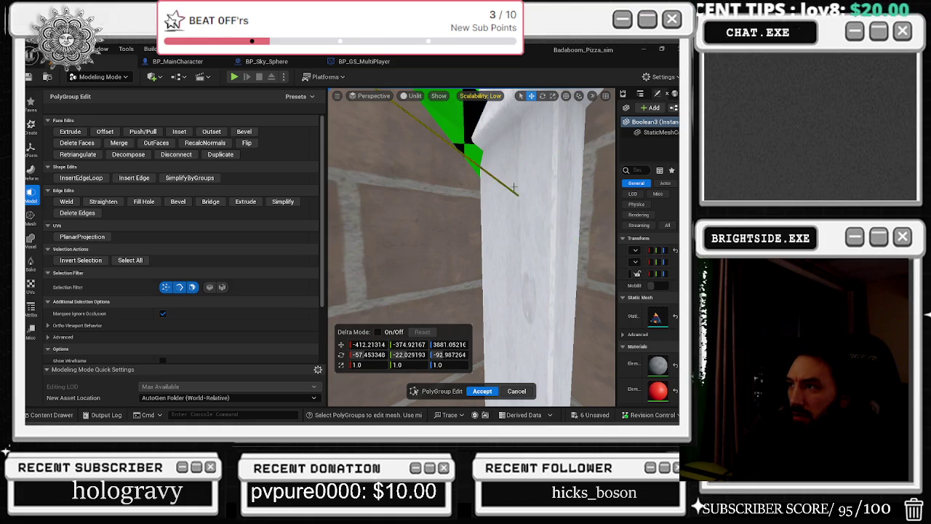
pyautogui.hotkey('ctrl', 'z')
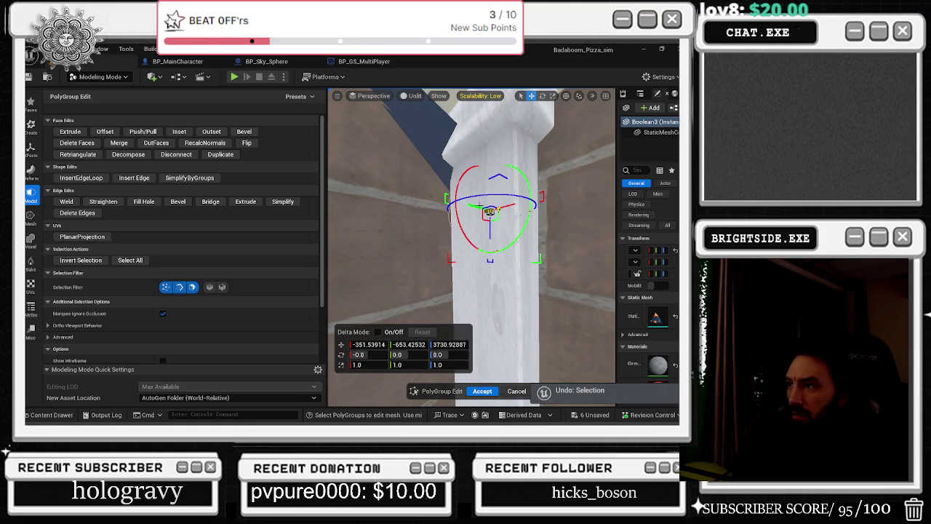
# Move the selected wall faces up and outward, undoing the first raise, then accept the edit
pyautogui.moveTo(480, 209)
pyautogui.mouseDown()
pyautogui.moveTo(492, 161)
pyautogui.moveTo(489, 222)
pyautogui.moveTo(499, 247)
pyautogui.moveTo(492, 214)
pyautogui.moveTo(490, 256)
pyautogui.moveTo(509, 240)
pyautogui.moveTo(489, 218)
pyautogui.moveTo(415, 246)
pyautogui.moveTo(368, 172)
pyautogui.moveTo(408, 218)
pyautogui.moveTo(444, 229)
pyautogui.moveTo(466, 276)
pyautogui.mouseUp()
pyautogui.hotkey('ctrl', 'z')
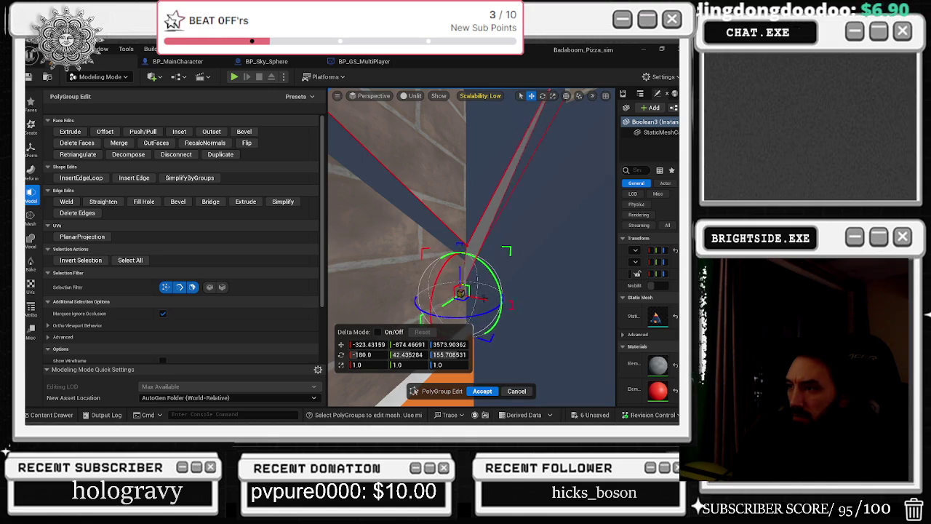
pyautogui.moveTo(486, 294)
pyautogui.mouseDown()
pyautogui.moveTo(470, 229)
pyautogui.moveTo(463, 235)
pyautogui.moveTo(517, 230)
pyautogui.mouseUp()
pyautogui.moveTo(413, 293)
pyautogui.mouseDown()
pyautogui.moveTo(409, 282)
pyautogui.moveTo(481, 183)
pyautogui.moveTo(473, 178)
pyautogui.moveTo(482, 156)
pyautogui.moveTo(483, 177)
pyautogui.moveTo(461, 167)
pyautogui.moveTo(420, 192)
pyautogui.moveTo(447, 281)
pyautogui.moveTo(447, 219)
pyautogui.moveTo(436, 211)
pyautogui.moveTo(468, 208)
pyautogui.moveTo(457, 188)
pyautogui.mouseUp()
pyautogui.moveTo(471, 218)
pyautogui.mouseDown()
pyautogui.moveTo(437, 233)
pyautogui.moveTo(458, 240)
pyautogui.moveTo(471, 219)
pyautogui.moveTo(443, 231)
pyautogui.moveTo(542, 282)
pyautogui.moveTo(535, 291)
pyautogui.moveTo(528, 269)
pyautogui.mouseUp()
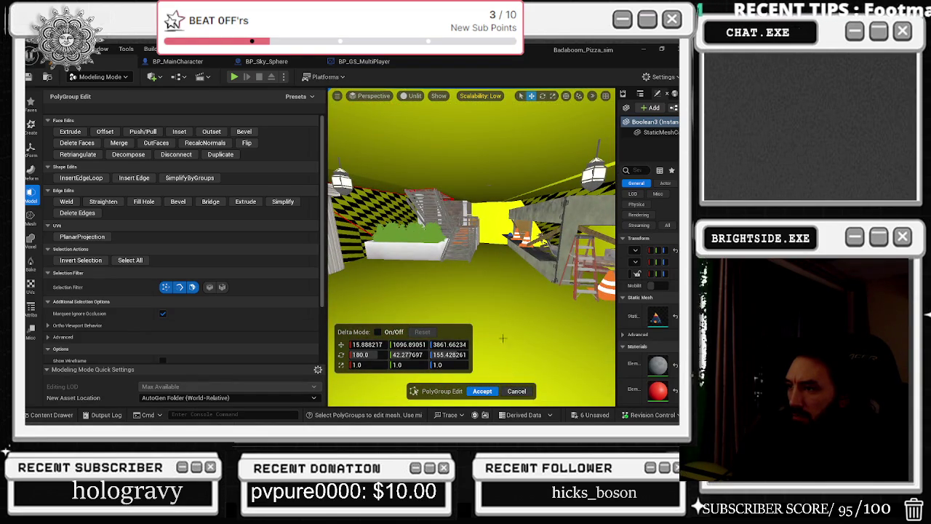
pyautogui.click(482, 391)
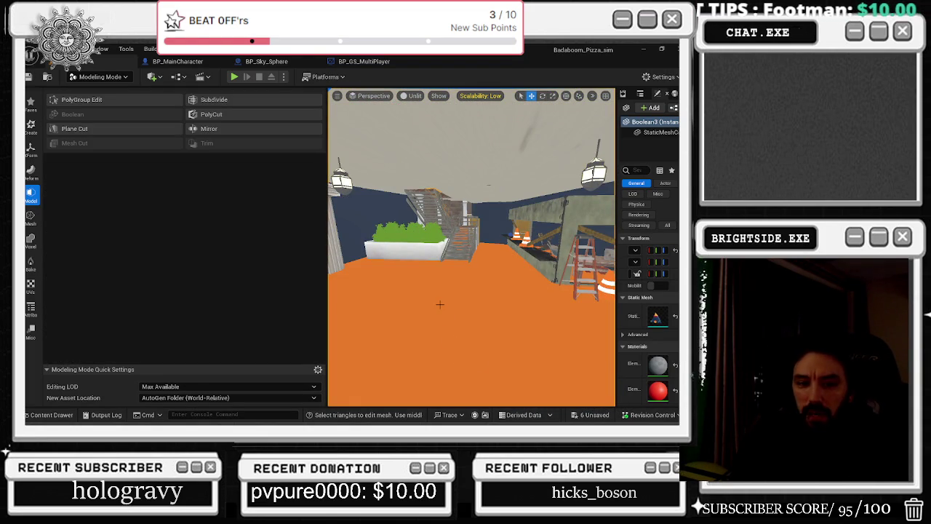
# Save all 6 unsaved assets, including the Showcase map
pyautogui.moveTo(440, 304)
pyautogui.mouseDown()
pyautogui.moveTo(329, 304)
pyautogui.moveTo(368, 304)
pyautogui.mouseUp()
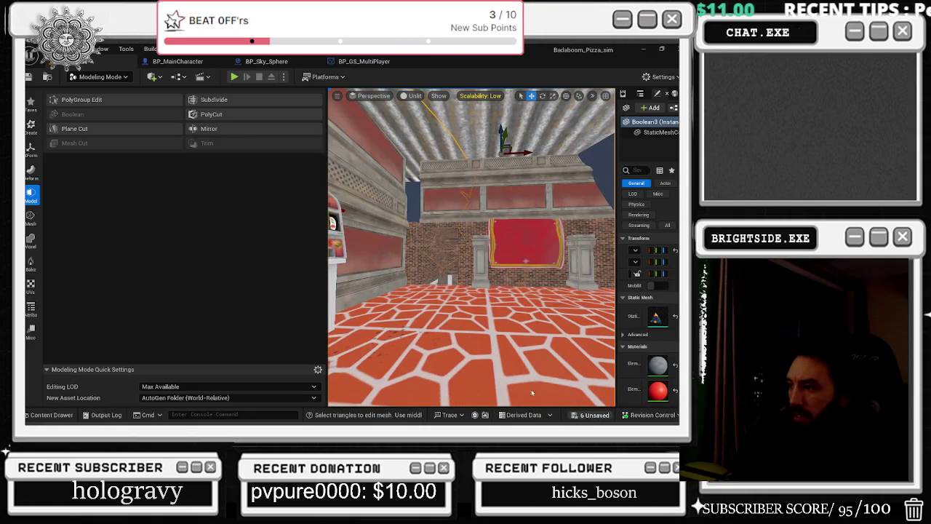
pyautogui.click(593, 414)
pyautogui.click(422, 336)
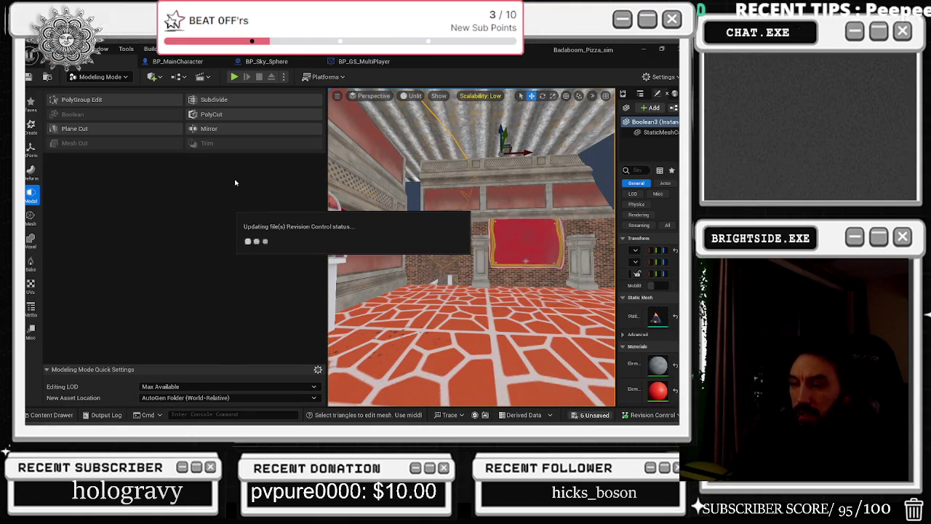
# Switch from Modeling Mode to Selection Mode and start a Play-In-Editor session with Alt+P
pyautogui.click(98, 77)
pyautogui.click(93, 90)
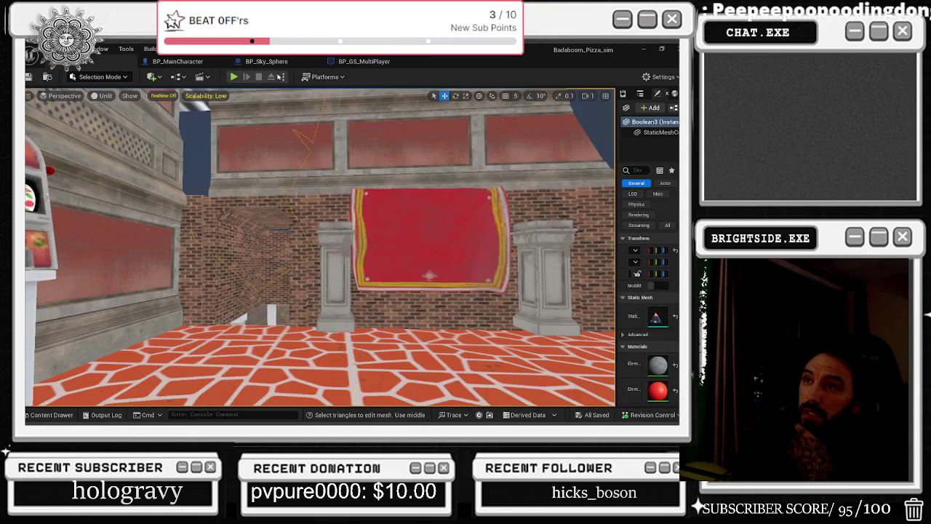
pyautogui.hotkey('alt', 'p')
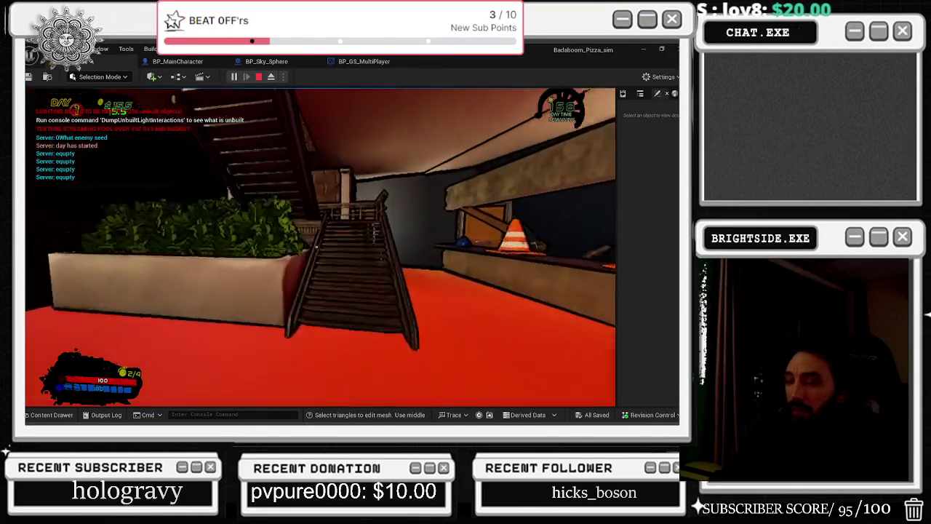
# Walk the character upstairs past the slot machines to the Wheel of Dough
pyautogui.press('w')
pyautogui.moveTo(317, 248)
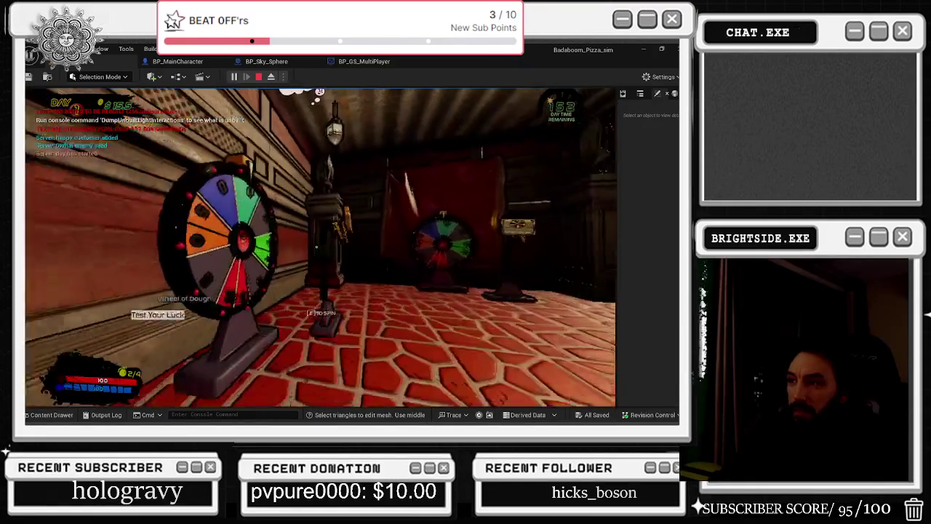
pyautogui.press('w')
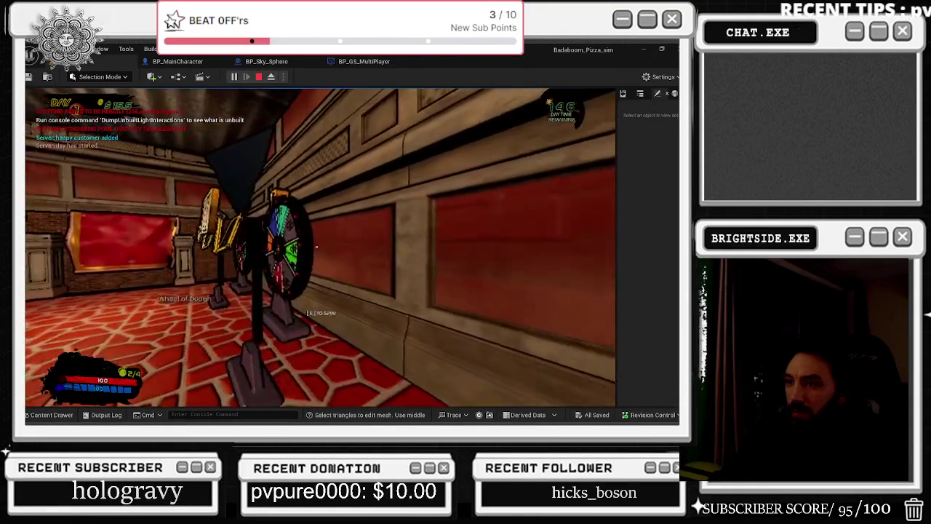
pyautogui.press('s')
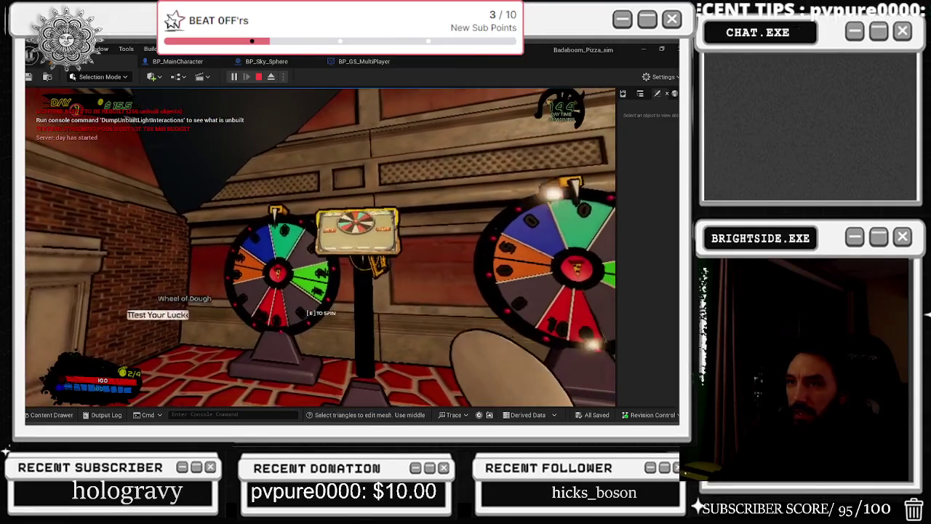
pyautogui.press('w')
# Bet $10 to spin the Wheel of Dough and view its betting panel
pyautogui.press('e')
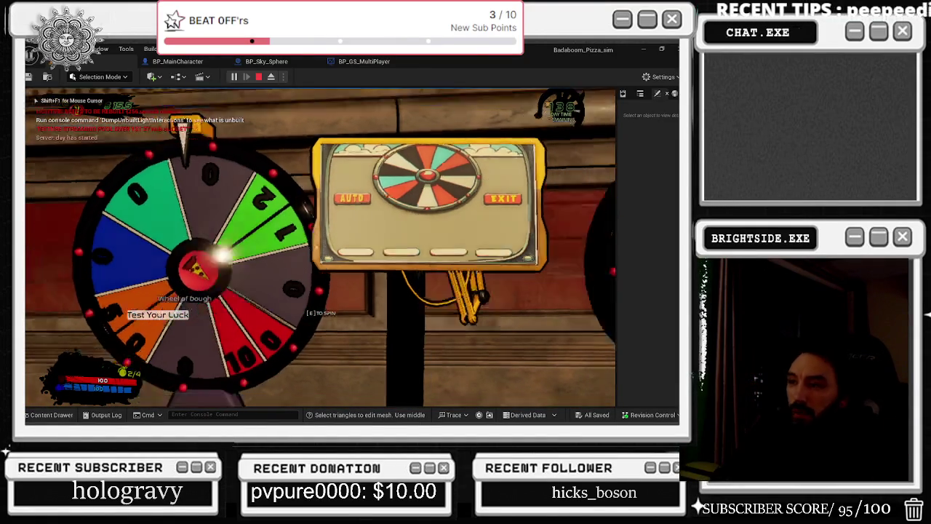
pyautogui.press('e')
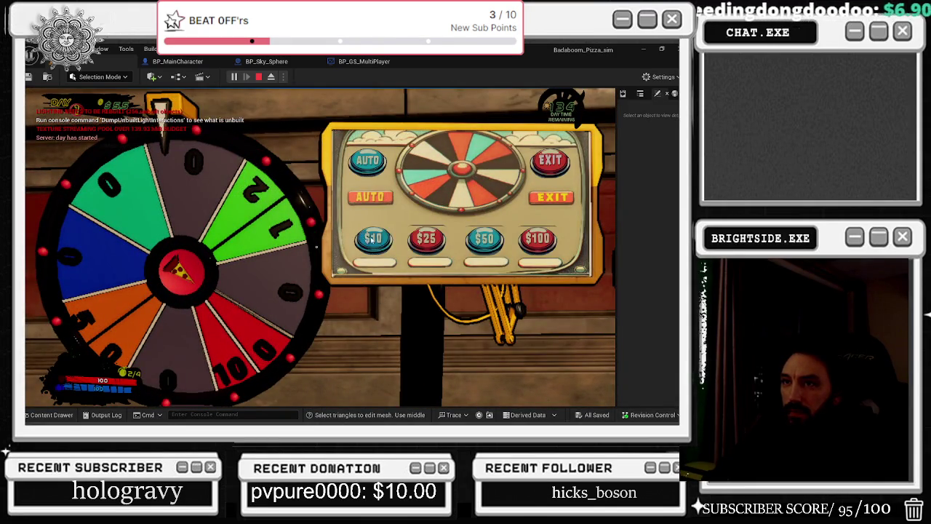
pyautogui.press('e')
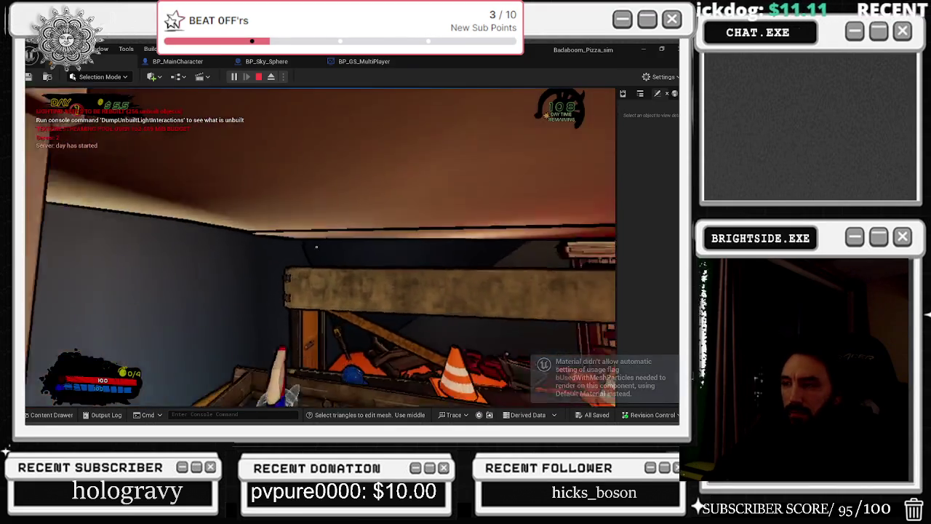
# Return to the game and walk the character downstairs into the bathroom to the toilet
pyautogui.hotkey('alt', 'Tab')
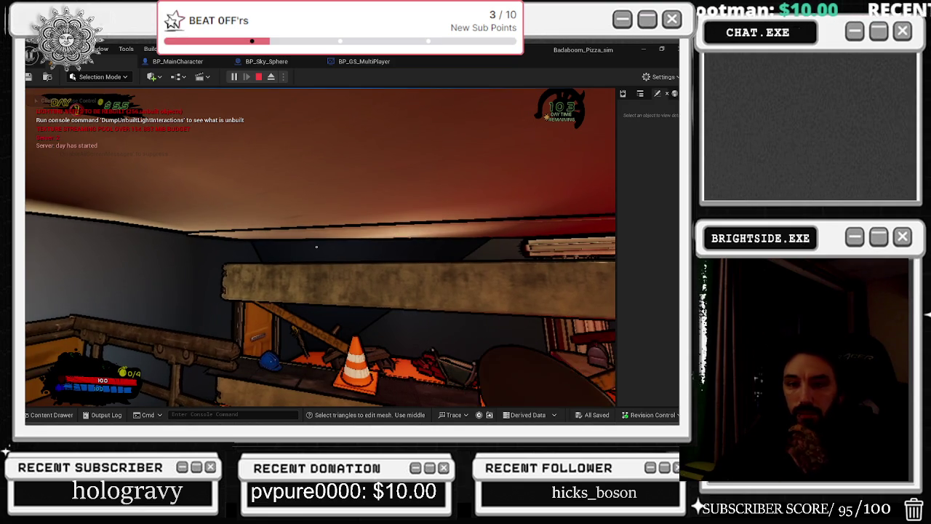
pyautogui.click(316, 247)
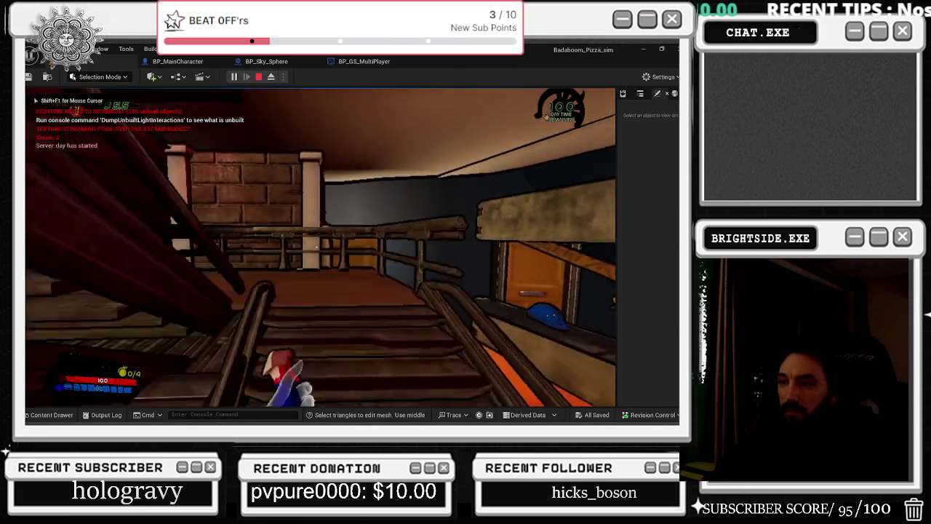
pyautogui.press('w')
pyautogui.press('w')
pyautogui.moveTo(316, 248)
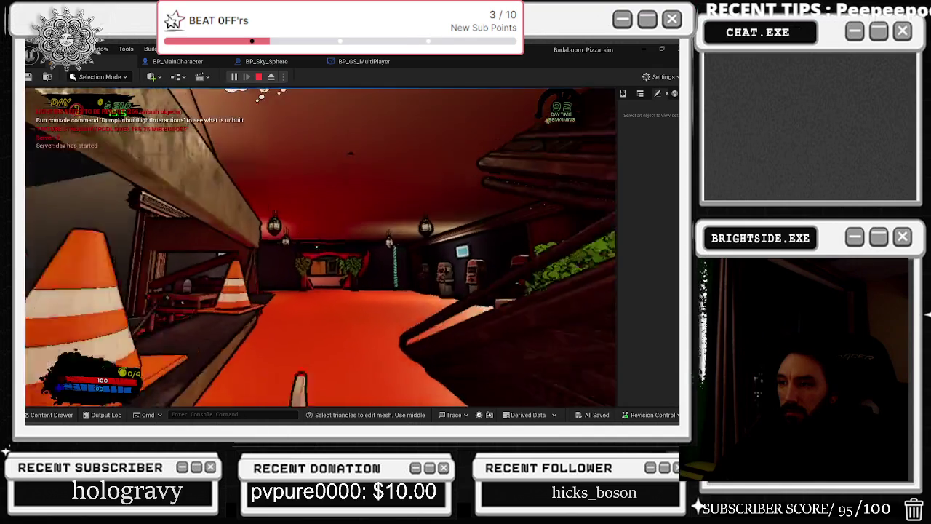
pyautogui.press('w')
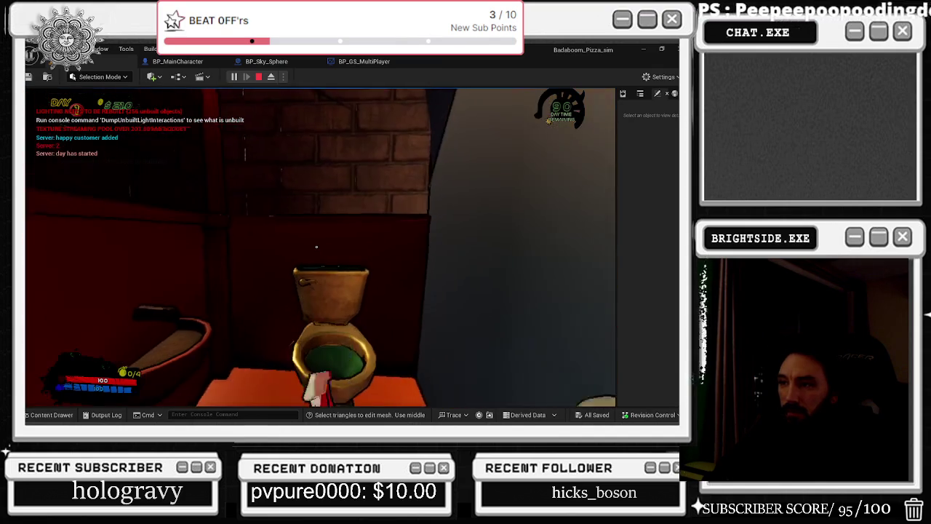
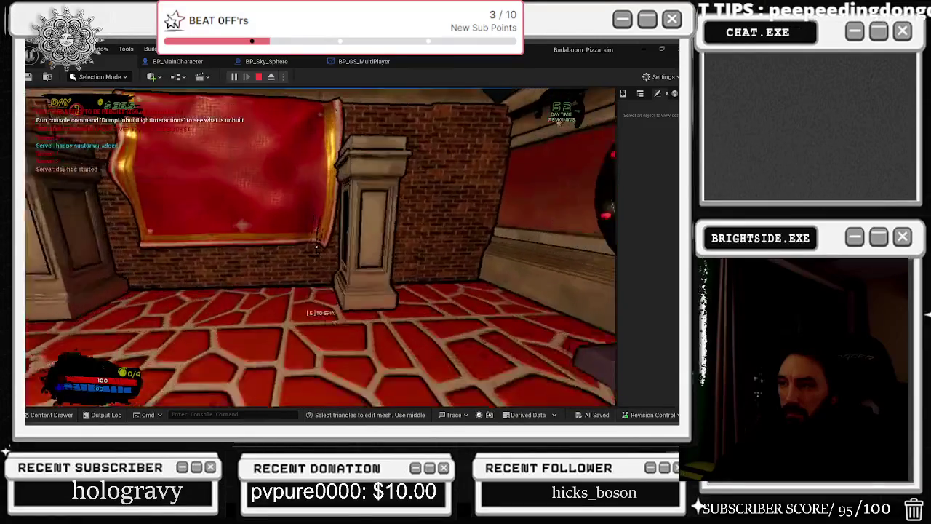
# End the Badaboom_Pizza_sim playtest and return to the level editor
pyautogui.press('w')
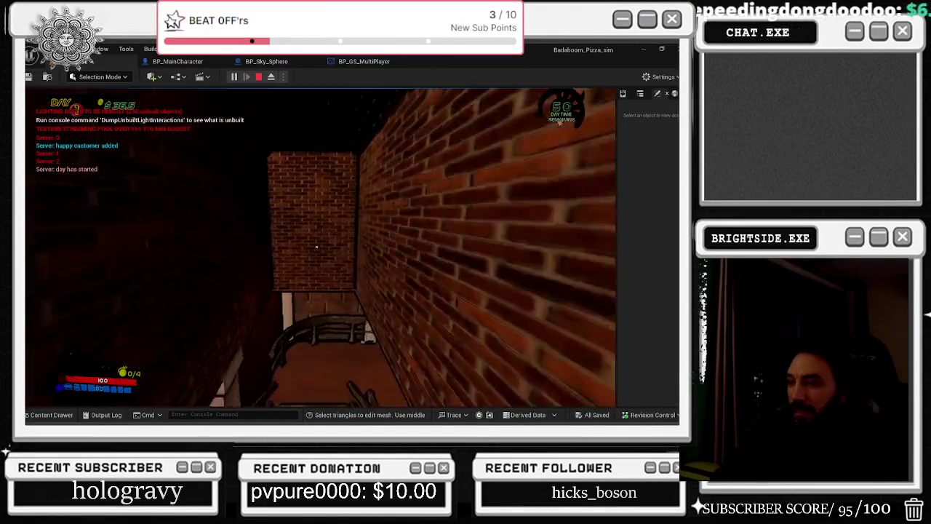
pyautogui.press('Escape')
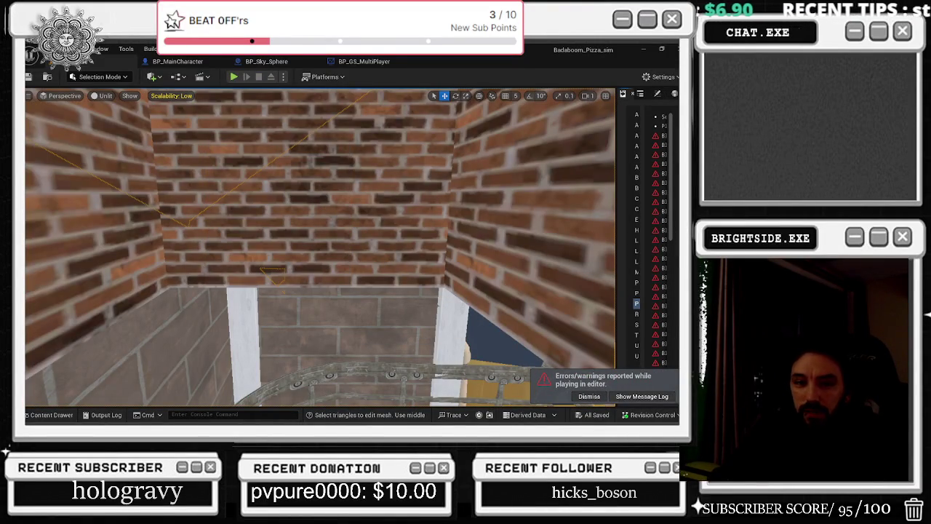
# Lower the right pillar beside the red banner slightly along its Z axis
pyautogui.press('s')
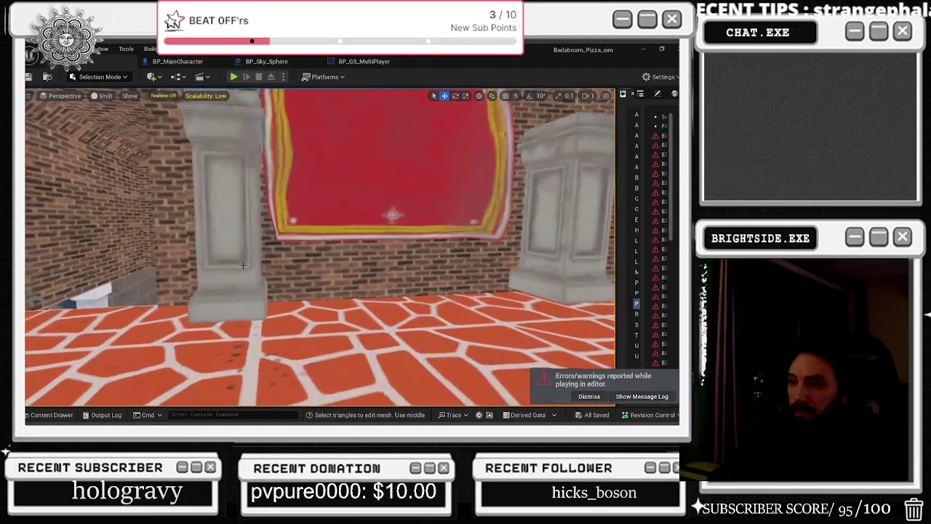
pyautogui.press('s')
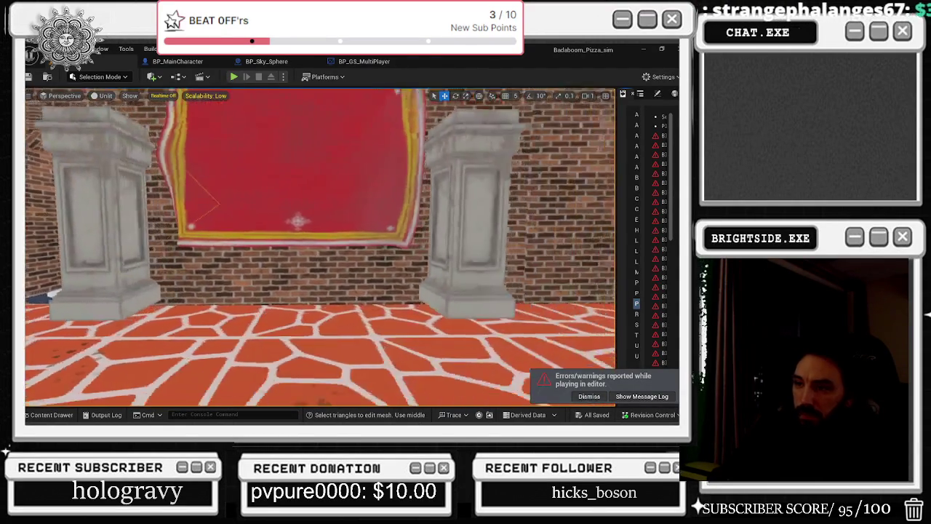
pyautogui.click(187, 269)
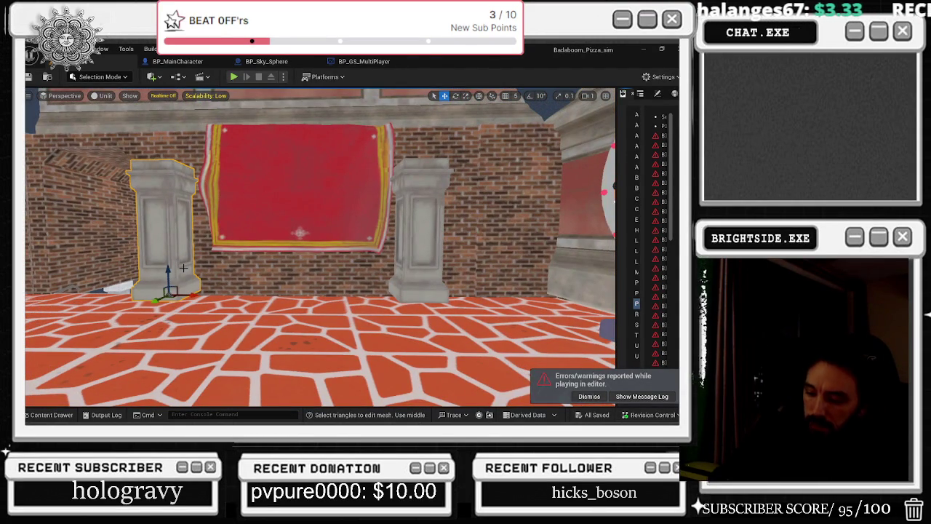
pyautogui.press('q')
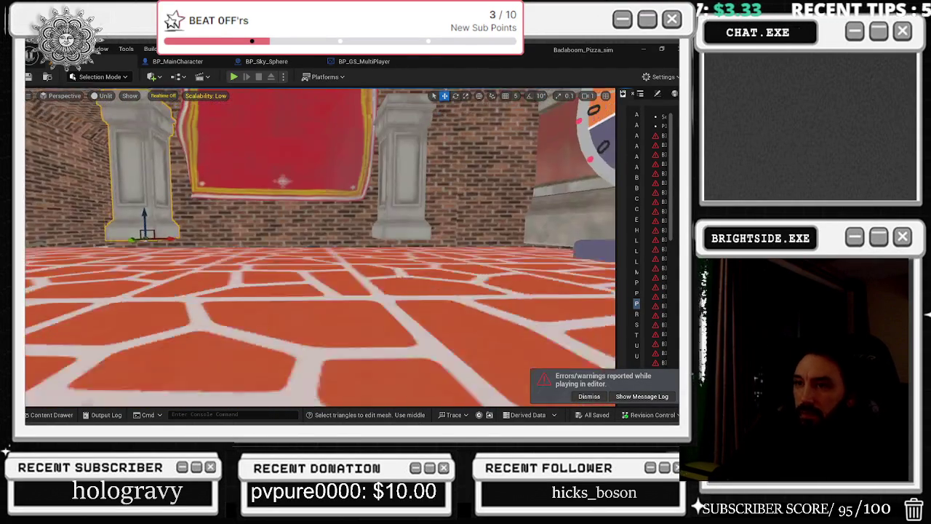
pyautogui.press('s')
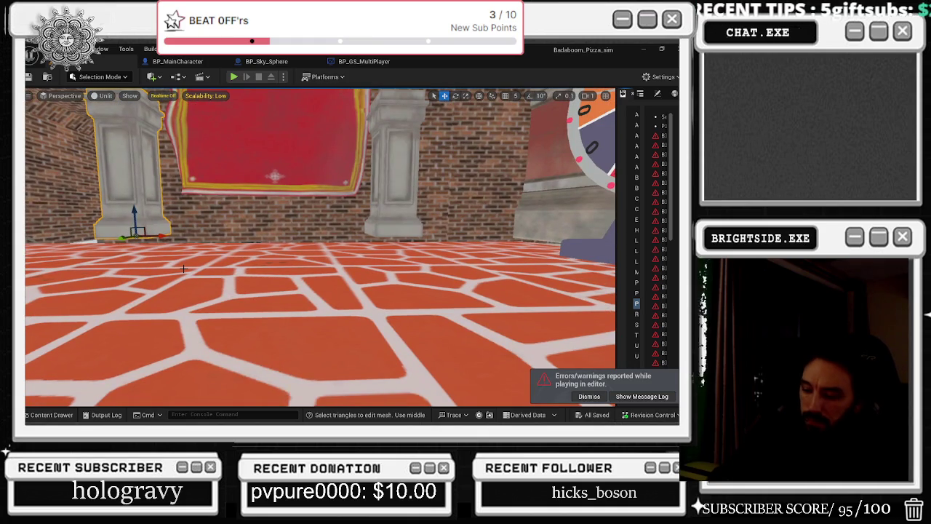
pyautogui.click(392, 208)
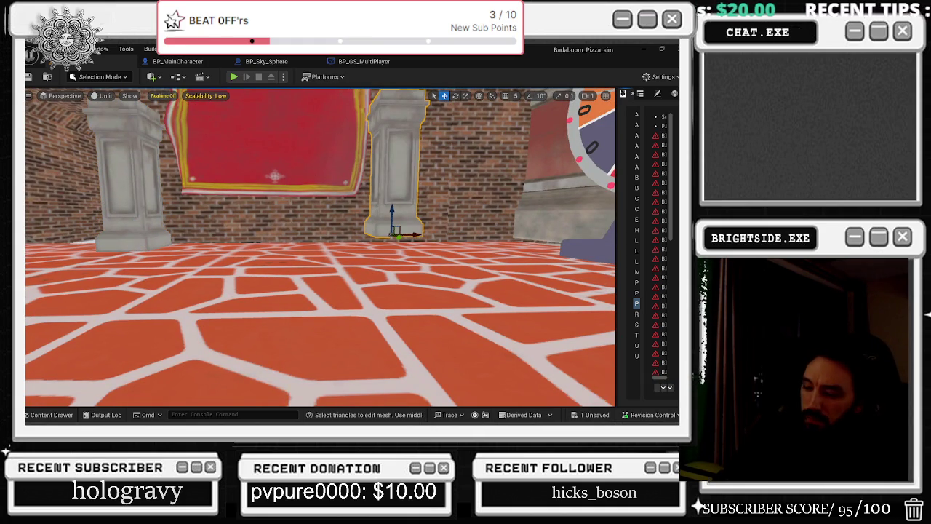
pyautogui.press('s')
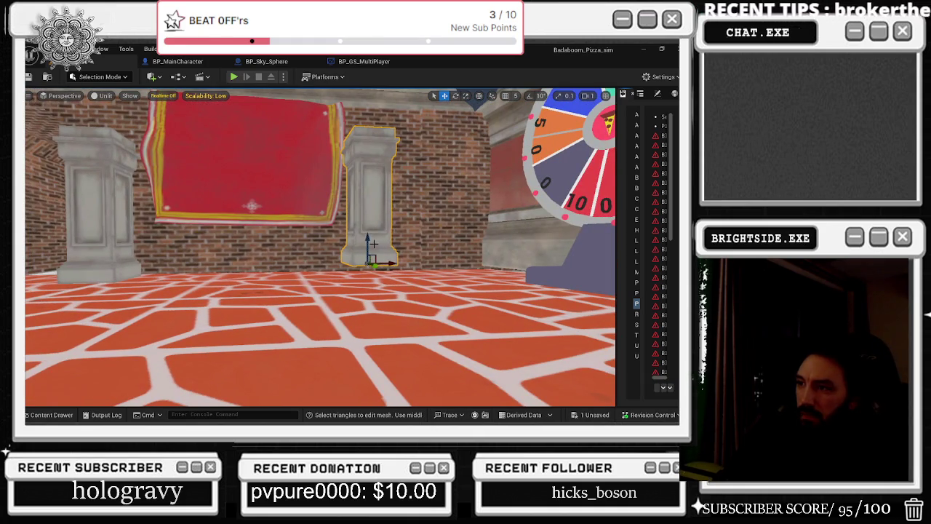
pyautogui.moveTo(368, 239)
pyautogui.mouseDown()
pyautogui.moveTo(373, 254)
pyautogui.moveTo(398, 219)
pyautogui.moveTo(411, 236)
pyautogui.moveTo(306, 320)
pyautogui.moveTo(296, 341)
pyautogui.mouseUp()
# Select the grey floor block and fly out of the pizza room into the brick corridor
pyautogui.click(294, 331)
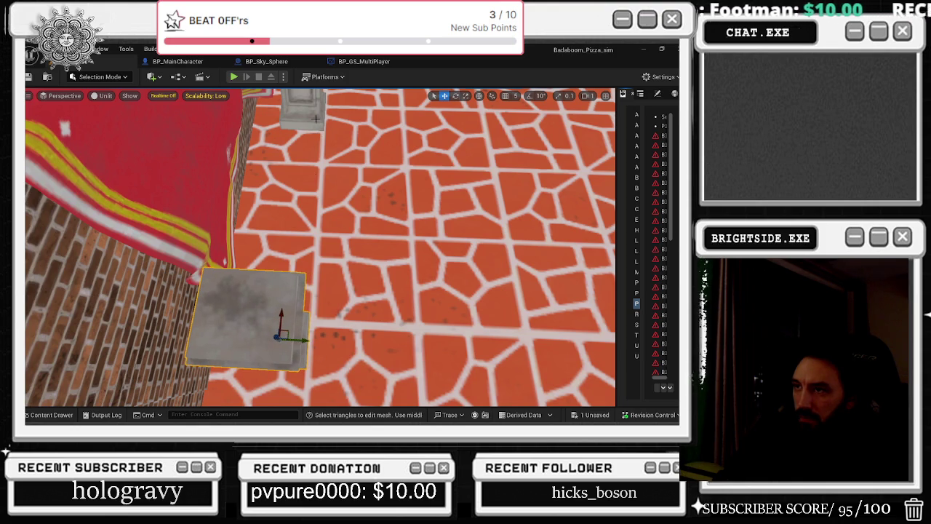
pyautogui.moveTo(302, 104); pyautogui.dragTo(407, 145)
pyautogui.moveTo(320, 248)
pyautogui.mouseDown()
pyautogui.moveTo(314, 209)
pyautogui.moveTo(211, 266)
pyautogui.mouseUp()
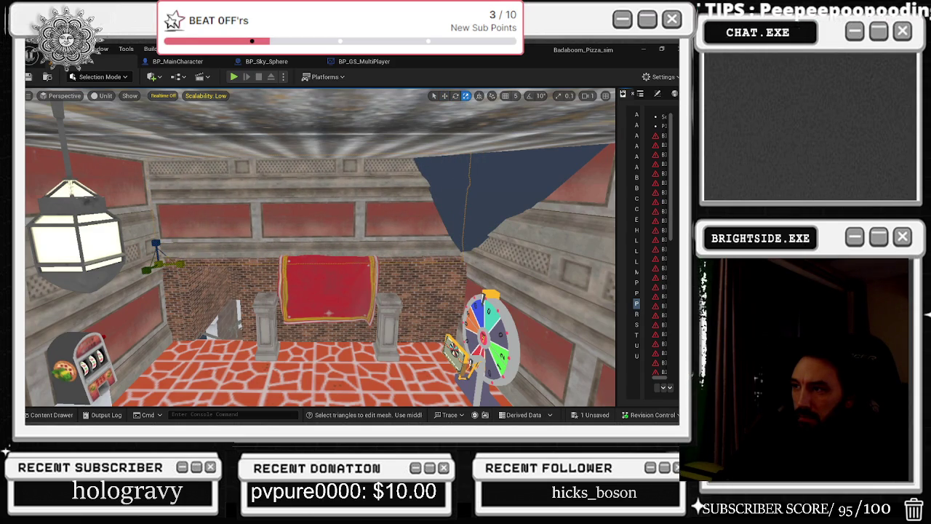
pyautogui.moveTo(474, 267)
pyautogui.mouseDown()
pyautogui.moveTo(407, 396)
pyautogui.moveTo(436, 270)
pyautogui.moveTo(437, 385)
pyautogui.moveTo(502, 231)
pyautogui.moveTo(357, 289)
pyautogui.mouseUp()
pyautogui.moveTo(361, 256); pyautogui.dragTo(356, 254)
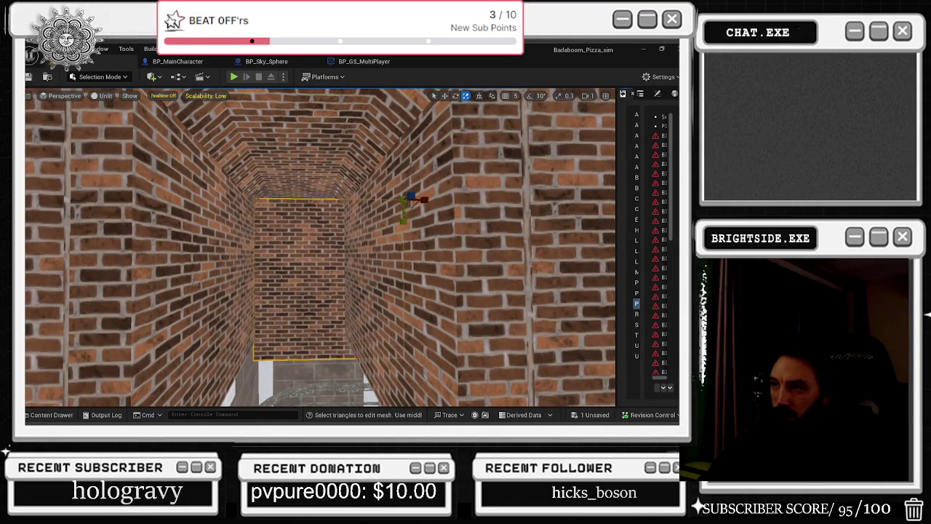
# Undo the recent face scaling in the brick corridor
pyautogui.press('w')
pyautogui.hotkey('ctrl', 'z')
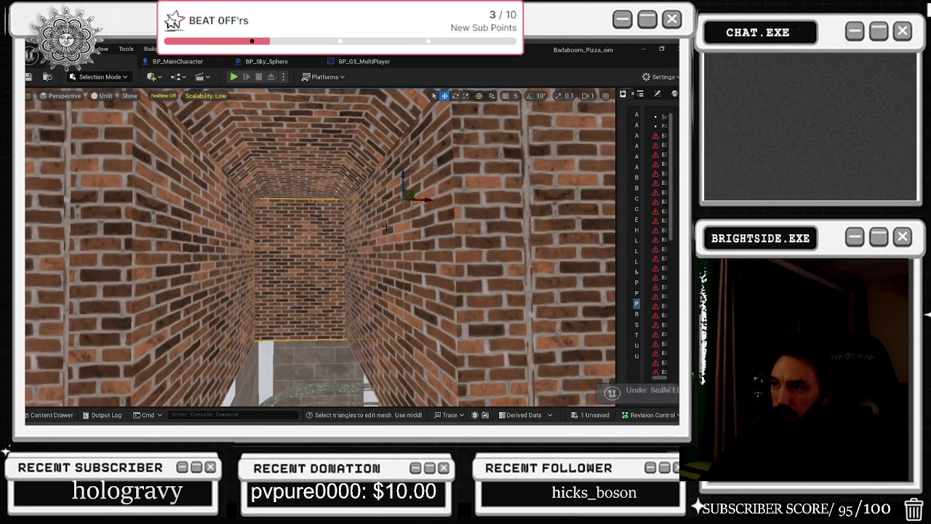
pyautogui.press('e')
pyautogui.press('r')
# Move the corridor face upward with the translate gizmo
pyautogui.press('w')
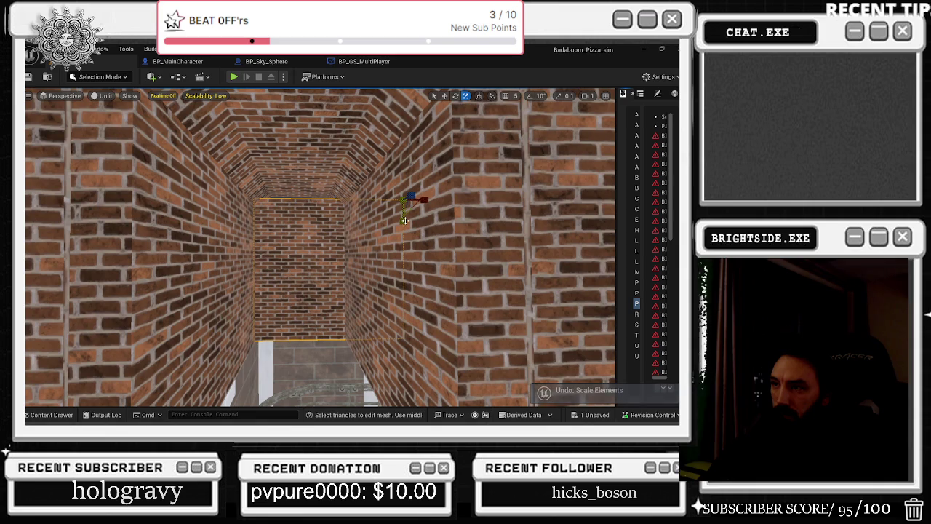
pyautogui.moveTo(408, 194); pyautogui.dragTo(410, 172)
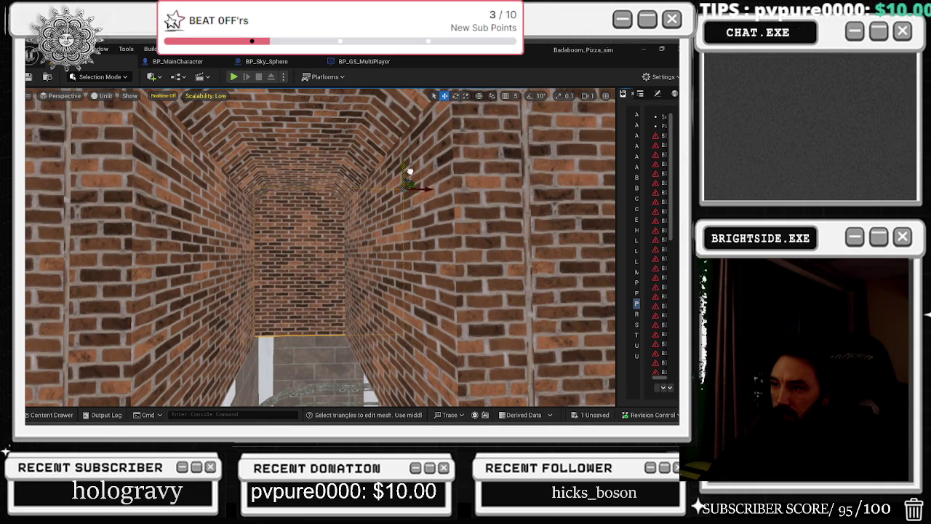
pyautogui.scroll(5, 410, 173)
pyautogui.moveTo(320, 276); pyautogui.dragTo(320, 218)
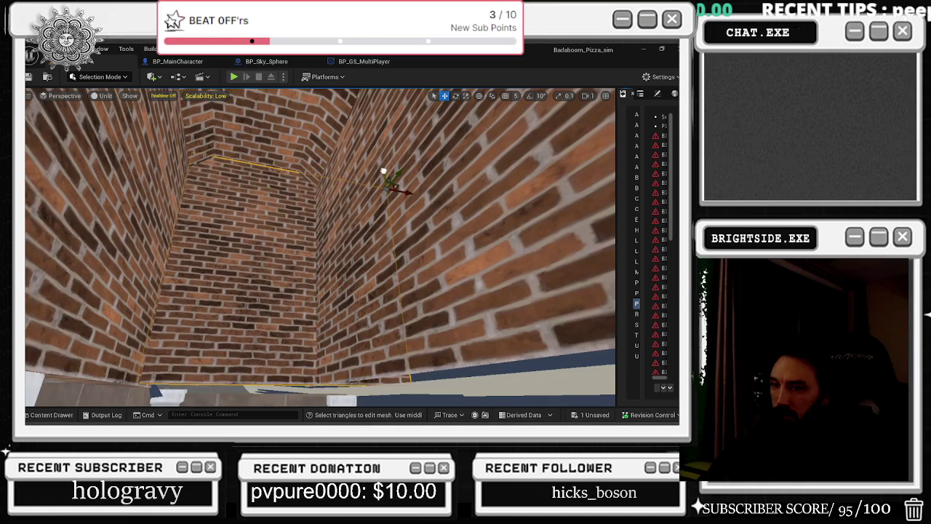
pyautogui.moveTo(323, 222)
pyautogui.mouseDown()
pyautogui.moveTo(341, 260)
pyautogui.moveTo(300, 229)
pyautogui.mouseUp()
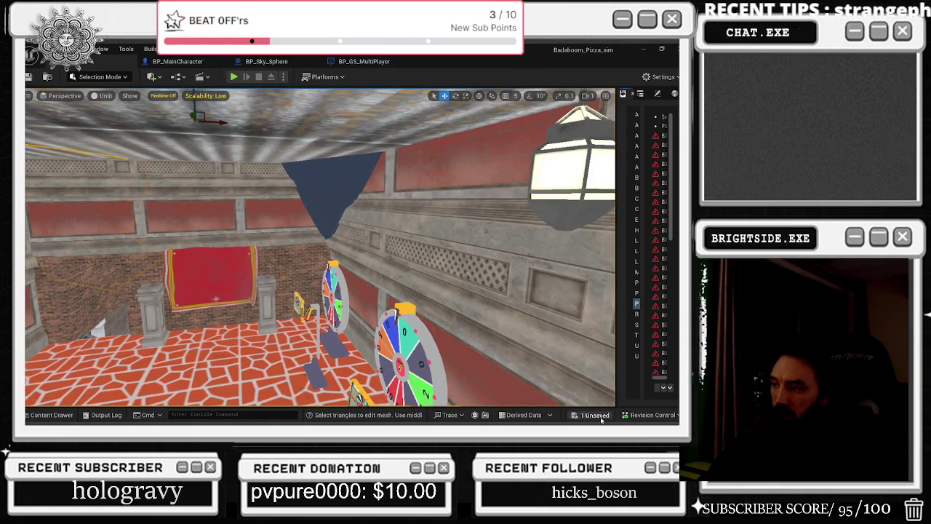
# Save the one unsaved level change and enable realtime viewport rendering with Ctrl+R
pyautogui.click(595, 415)
pyautogui.click(418, 339)
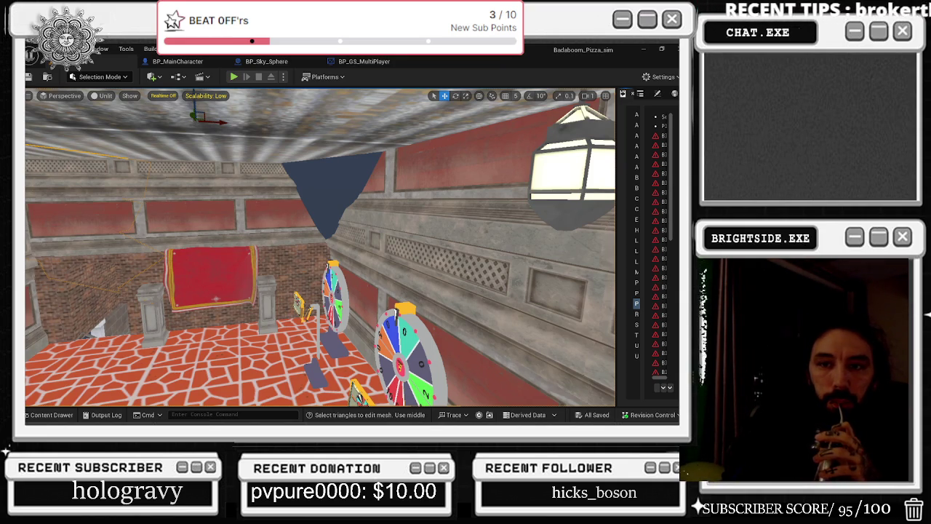
pyautogui.hotkey('ctrl', 'r')
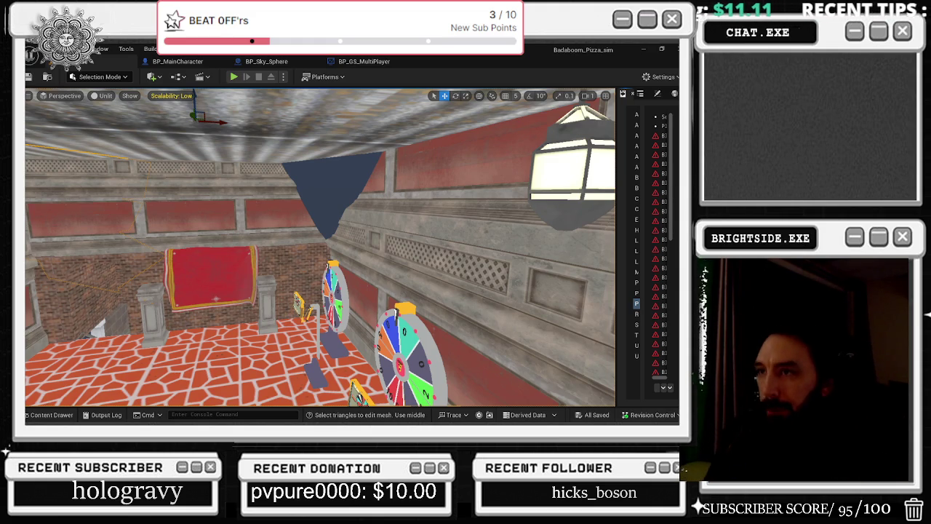
pyautogui.moveTo(276, 179)
pyautogui.mouseDown()
pyautogui.moveTo(211, 182)
pyautogui.moveTo(211, 203)
pyautogui.moveTo(218, 167)
pyautogui.moveTo(277, 187)
pyautogui.mouseUp()
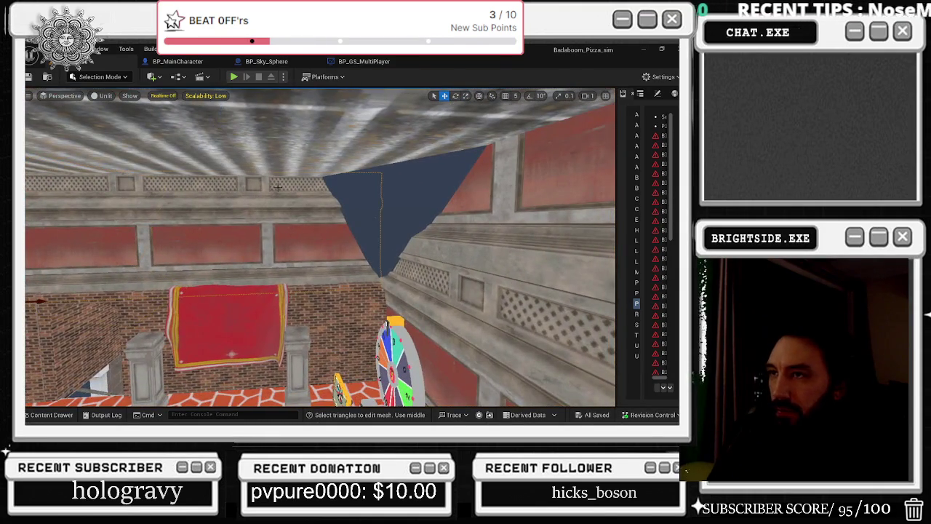
pyautogui.click(98, 78)
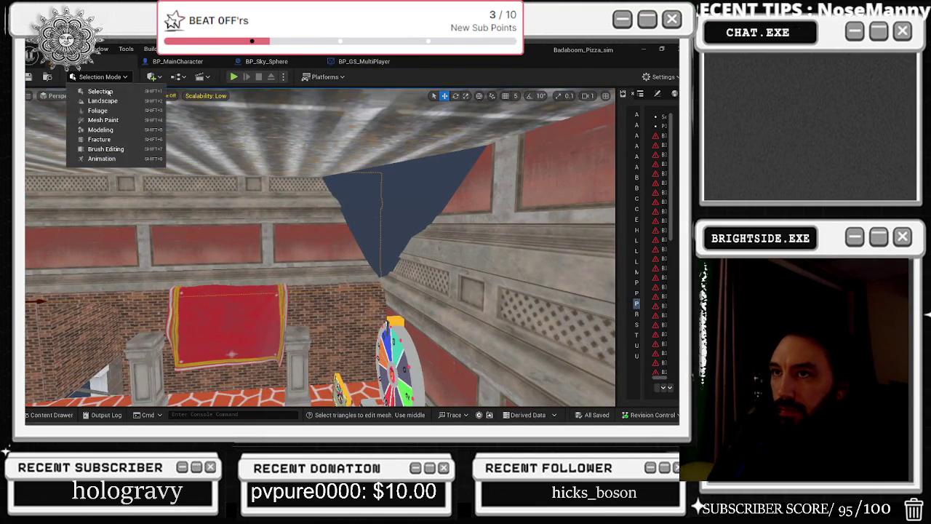
# In Modeling Mode, place a new box mesh in the room, shift it right, and set depth to about 234
pyautogui.click(124, 131)
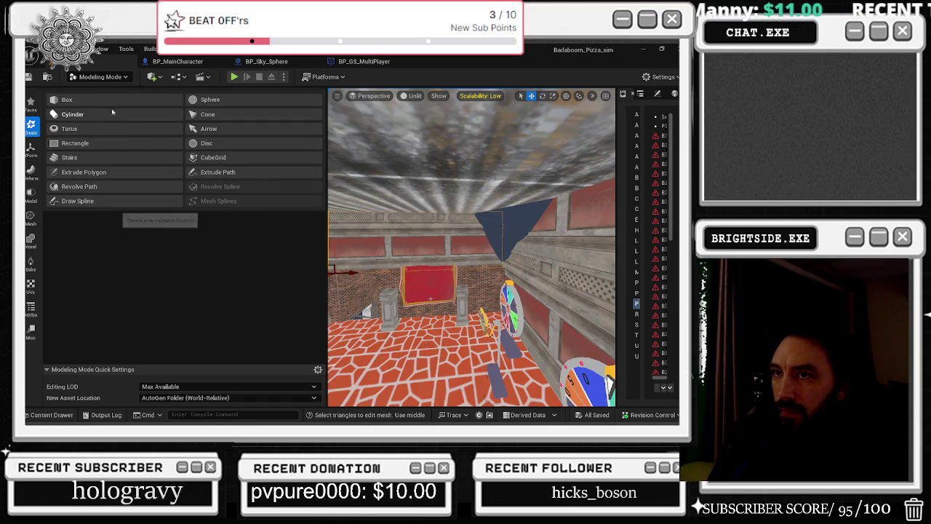
pyautogui.click(116, 100)
pyautogui.click(480, 238)
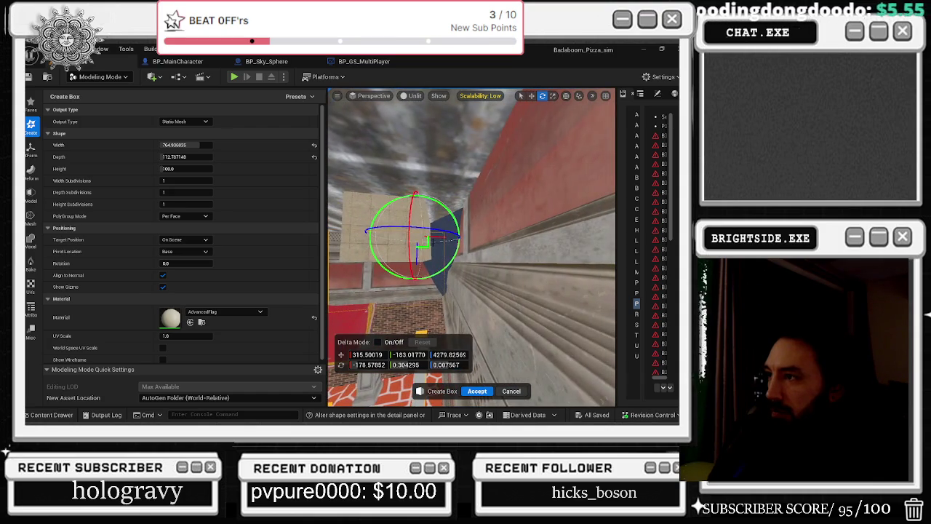
pyautogui.moveTo(442, 238); pyautogui.dragTo(462, 240)
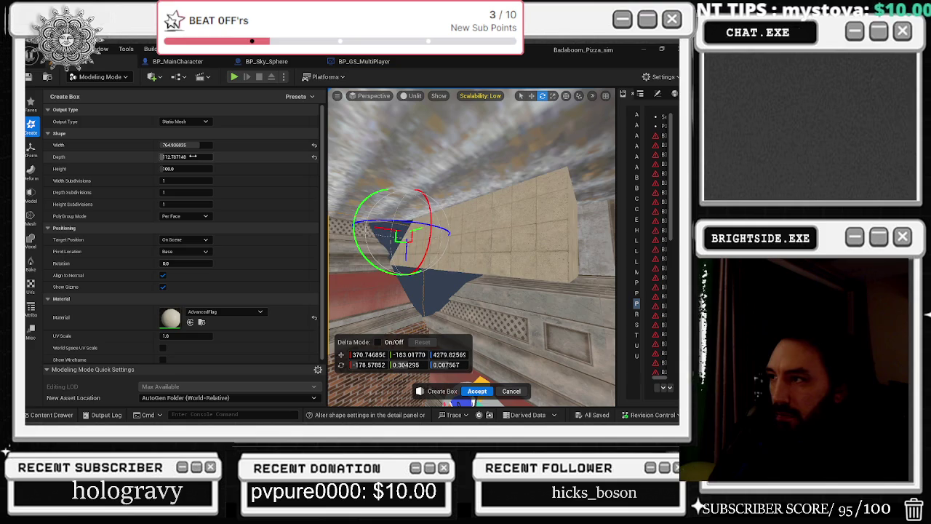
pyautogui.moveTo(186, 156); pyautogui.dragTo(217, 165)
pyautogui.rightClick(212, 167)
pyautogui.press('Escape')
# Give the box the AlfasReference material and a height of 220, then accept it
pyautogui.click(233, 311)
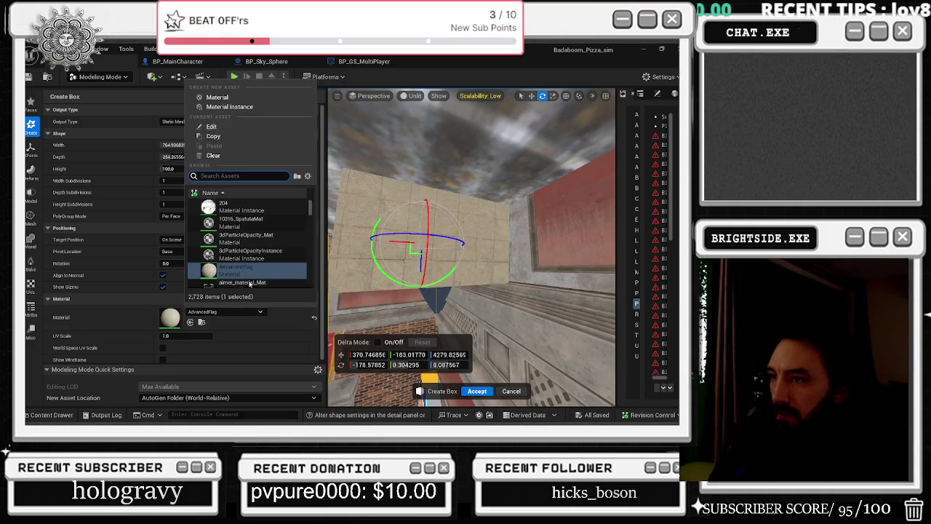
pyautogui.scroll(-3, 266, 250)
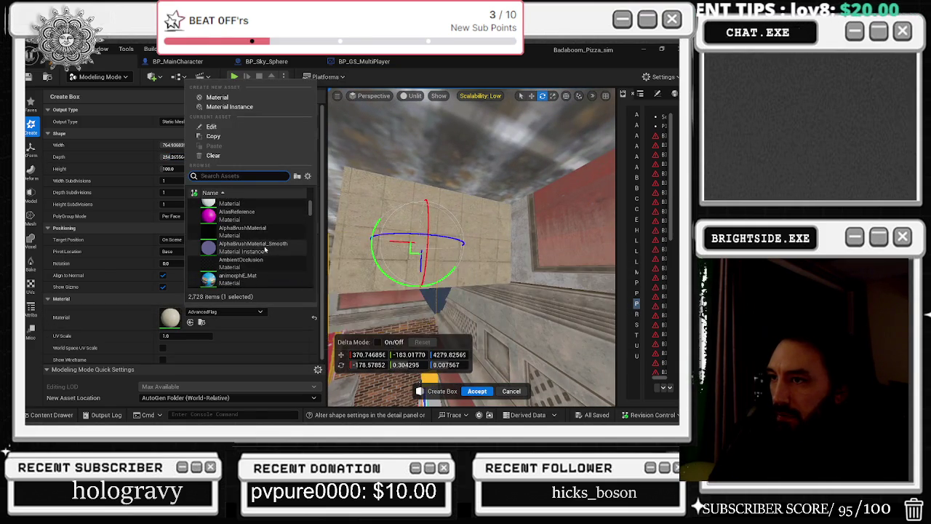
pyautogui.click(236, 212)
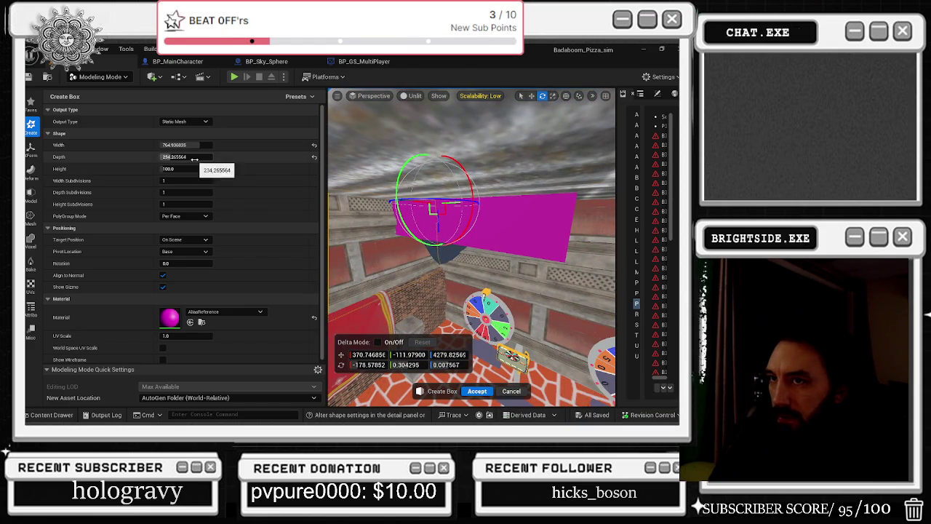
pyautogui.moveTo(185, 168); pyautogui.dragTo(200, 168)
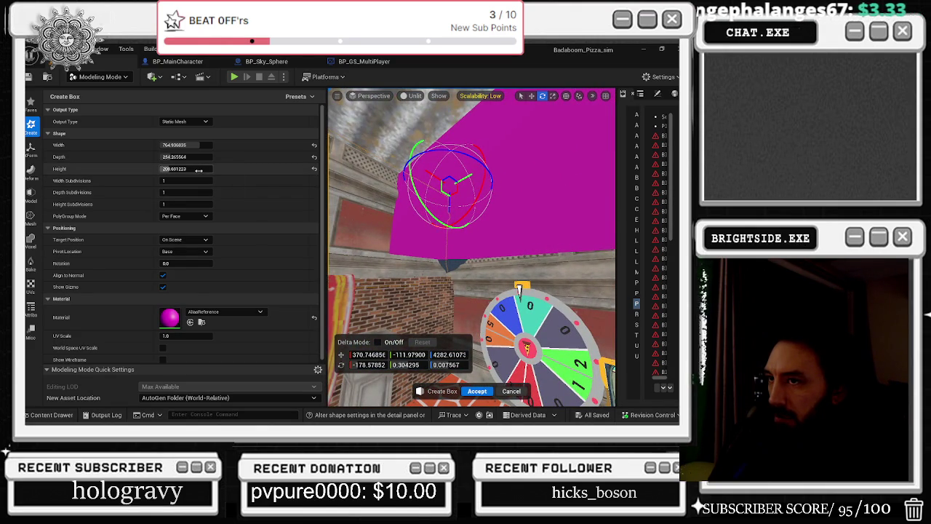
pyautogui.write('218')
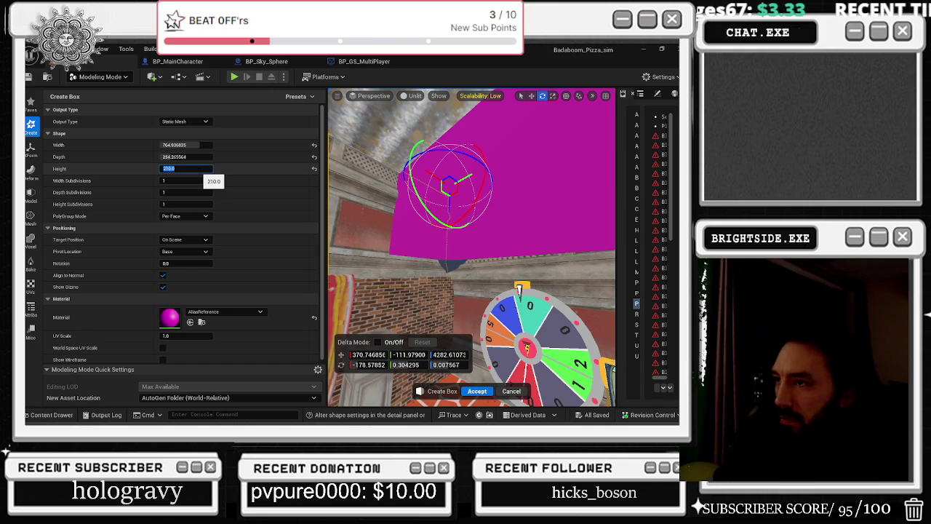
pyautogui.write('20')
pyautogui.press('Return')
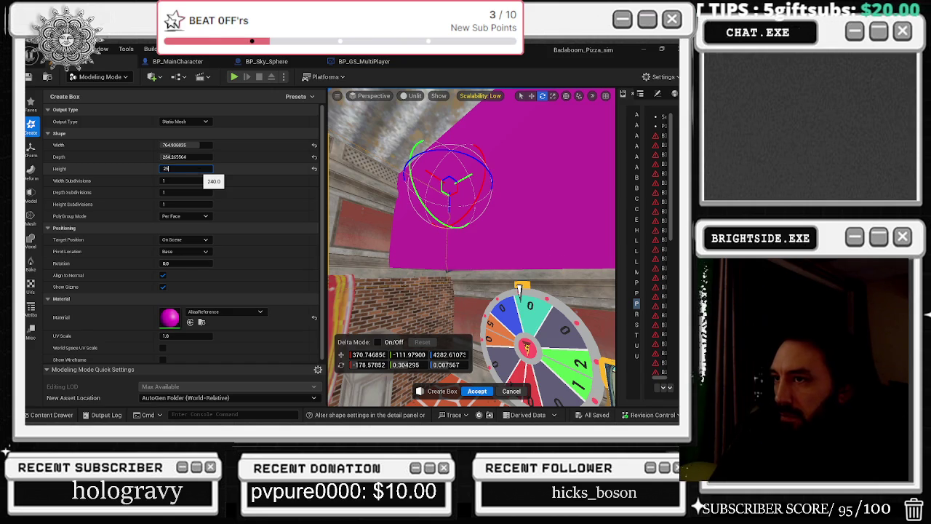
pyautogui.moveTo(471, 247); pyautogui.dragTo(411, 186)
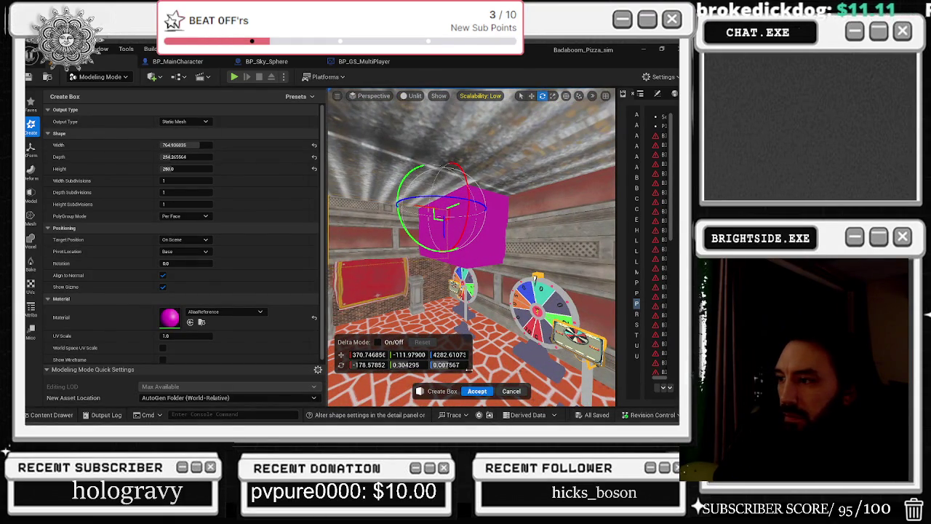
pyautogui.click(30, 150)
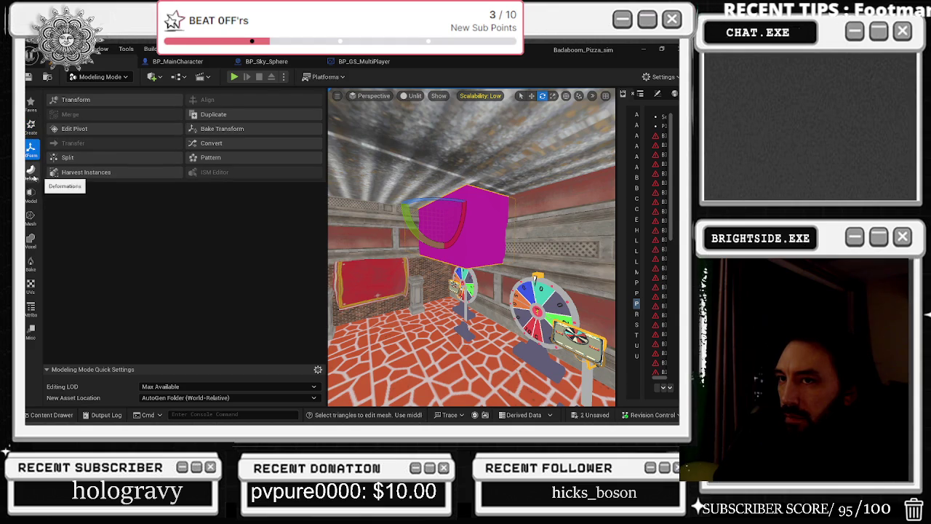
# Carve the magenta box out of the room mesh with a Boolean Difference A-B
pyautogui.click(31, 173)
pyautogui.press('w')
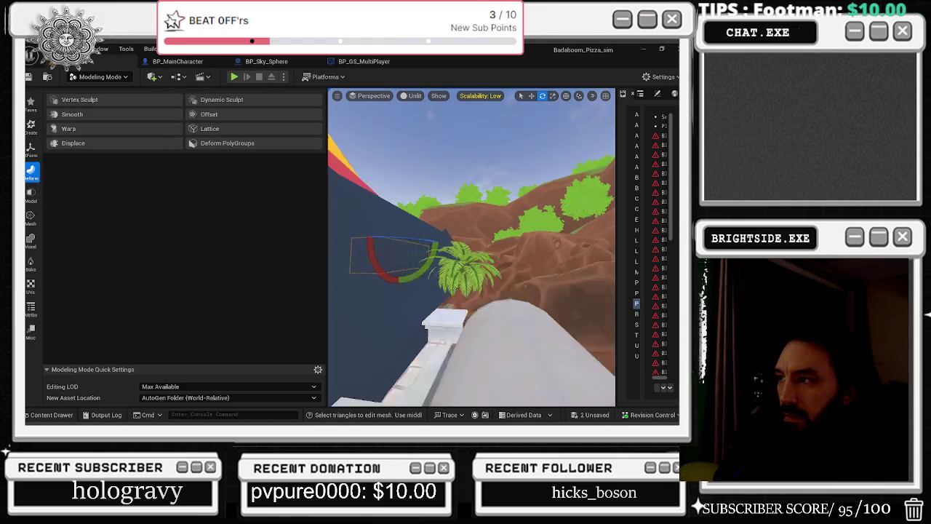
pyautogui.moveTo(574, 349); pyautogui.dragTo(575, 350)
pyautogui.click(31, 195)
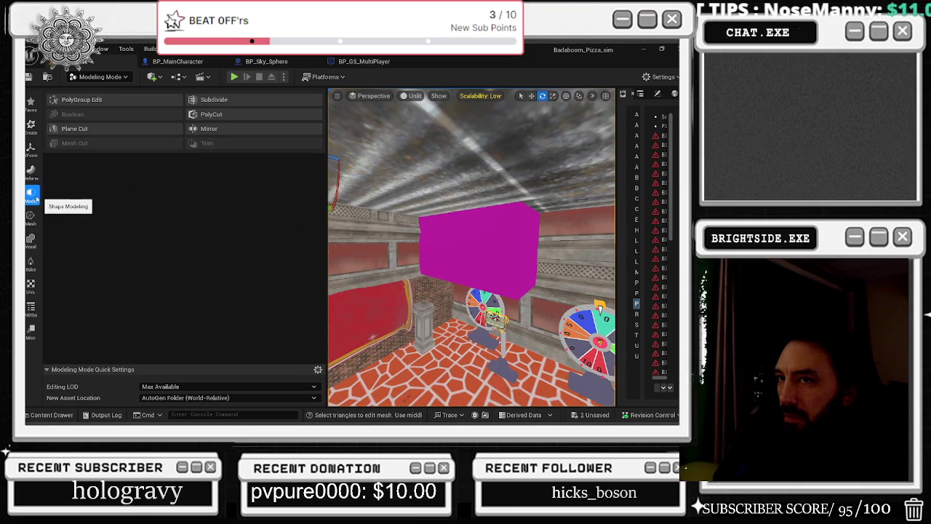
pyautogui.keyDown('ctrl'); pyautogui.click(448, 227); pyautogui.keyUp('ctrl')
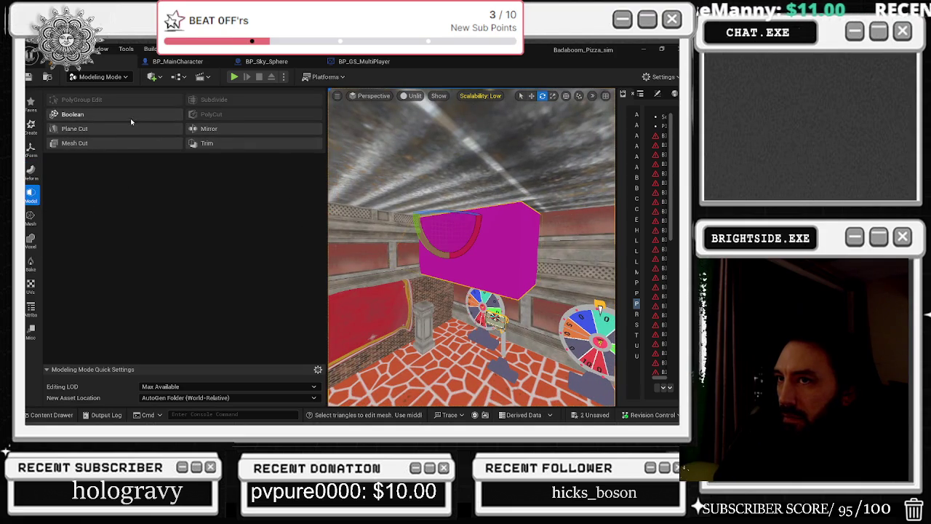
pyautogui.click(72, 115)
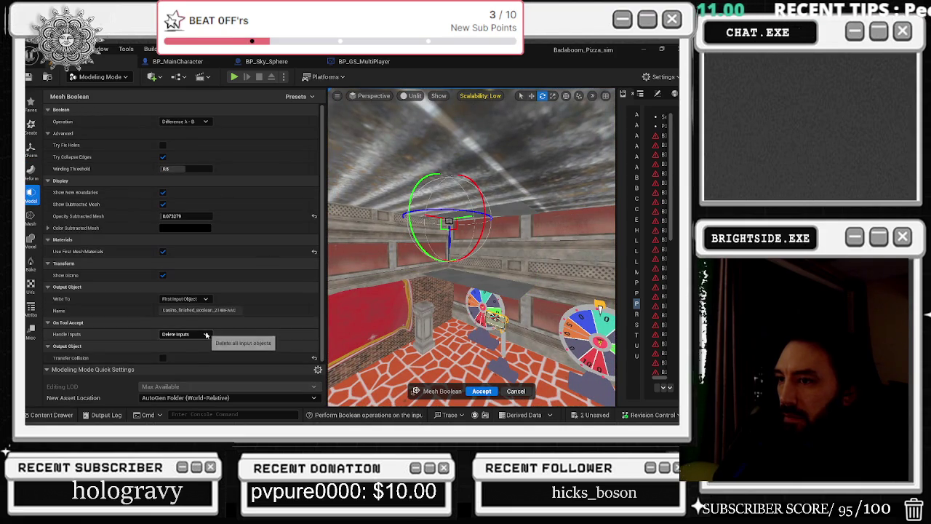
pyautogui.moveTo(472, 327)
pyautogui.mouseDown()
pyautogui.moveTo(539, 310)
pyautogui.moveTo(481, 291)
pyautogui.moveTo(466, 277)
pyautogui.moveTo(473, 270)
pyautogui.moveTo(451, 277)
pyautogui.mouseUp()
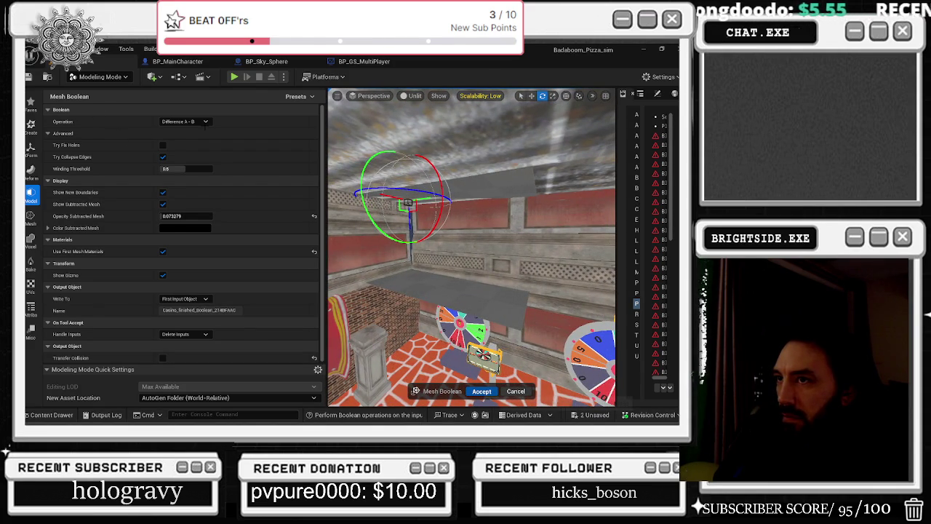
pyautogui.press('Return')
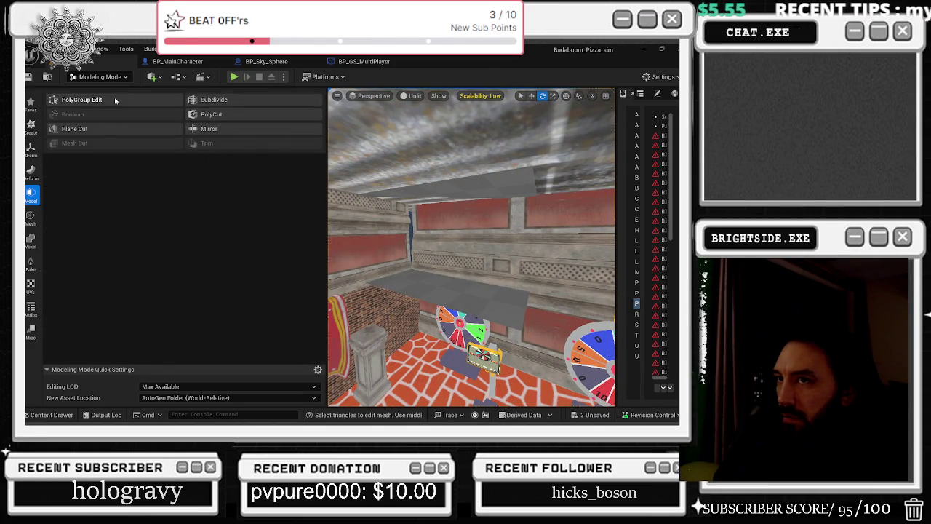
# Delete one wall face of the room mesh using PolyGroup Edit
pyautogui.click(82, 99)
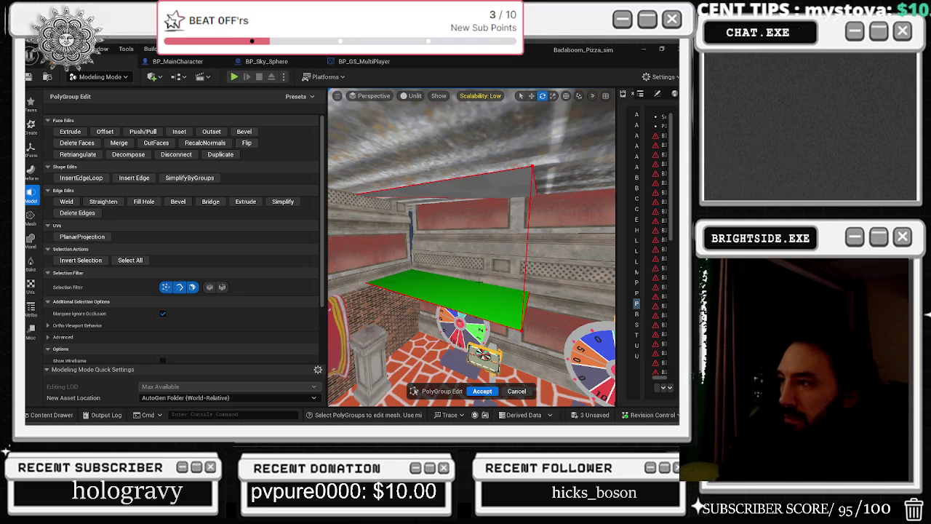
pyautogui.moveTo(481, 290); pyautogui.dragTo(457, 284)
pyautogui.click(457, 284)
pyautogui.press('Delete')
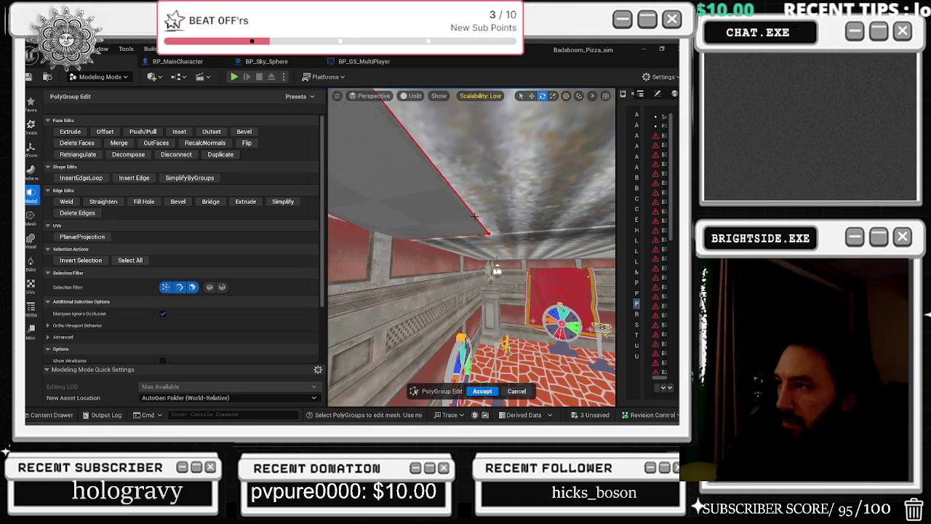
pyautogui.moveTo(475, 216)
pyautogui.mouseDown()
pyautogui.moveTo(509, 264)
pyautogui.moveTo(494, 233)
pyautogui.moveTo(465, 277)
pyautogui.moveTo(445, 382)
pyautogui.moveTo(422, 306)
pyautogui.moveTo(429, 327)
pyautogui.moveTo(443, 306)
pyautogui.moveTo(431, 240)
pyautogui.moveTo(460, 240)
pyautogui.mouseUp()
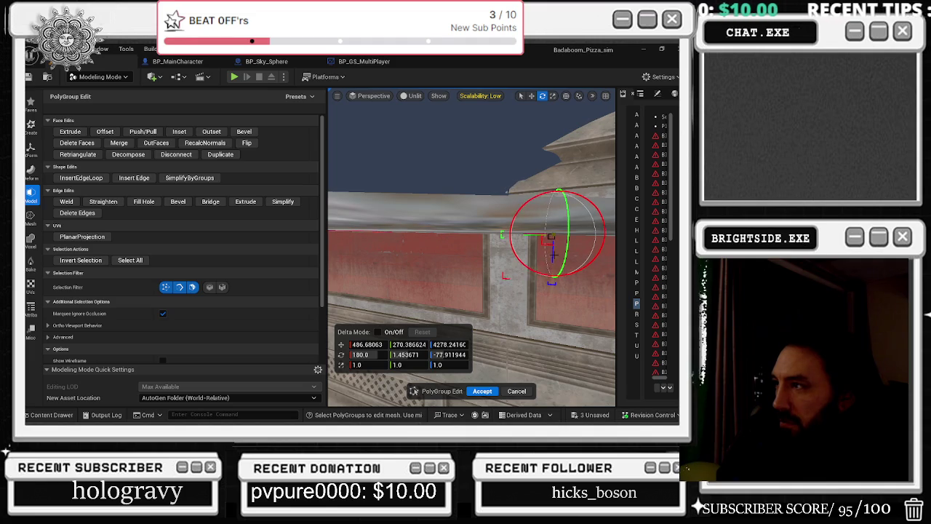
pyautogui.moveTo(461, 240); pyautogui.dragTo(431, 218)
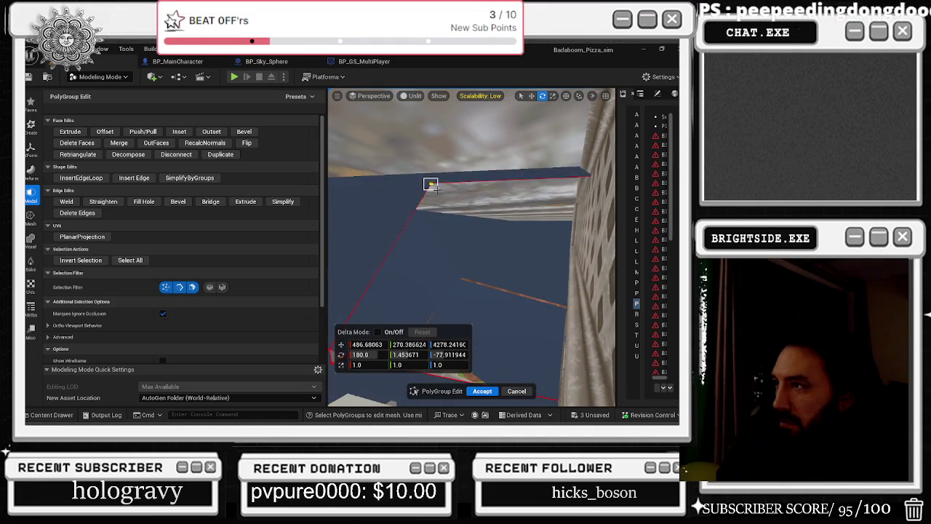
# Orbit back inside the edited room to view the slot machines and red walls
pyautogui.moveTo(443, 200); pyautogui.dragTo(479, 210)
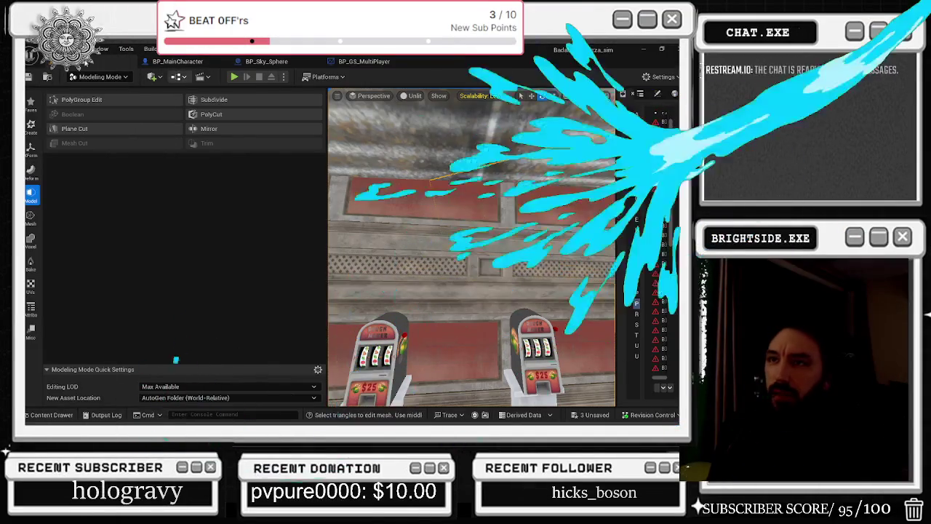
# Switch the editor from Modeling Mode back to Selection Mode
pyautogui.click(101, 76)
pyautogui.click(96, 92)
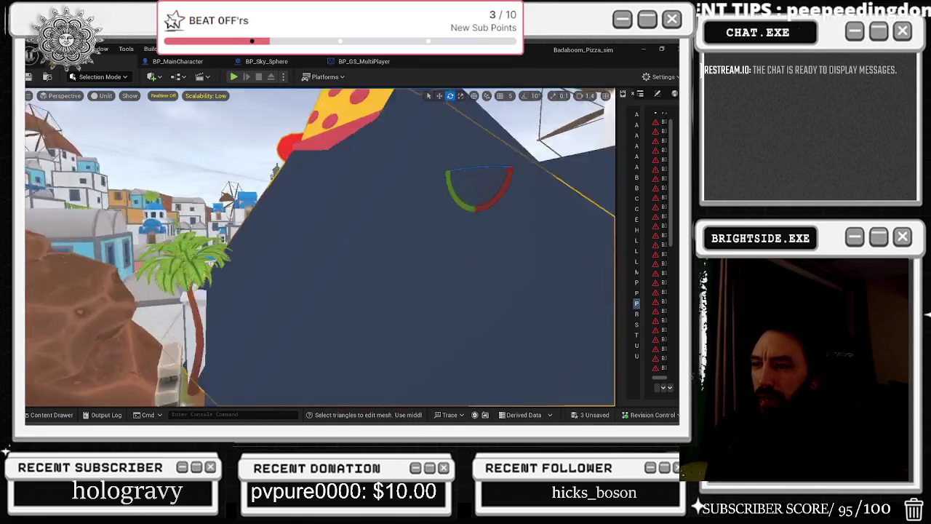
# Fly around the town level, then save all three unsaved assets
pyautogui.press('s')
pyautogui.press('w')
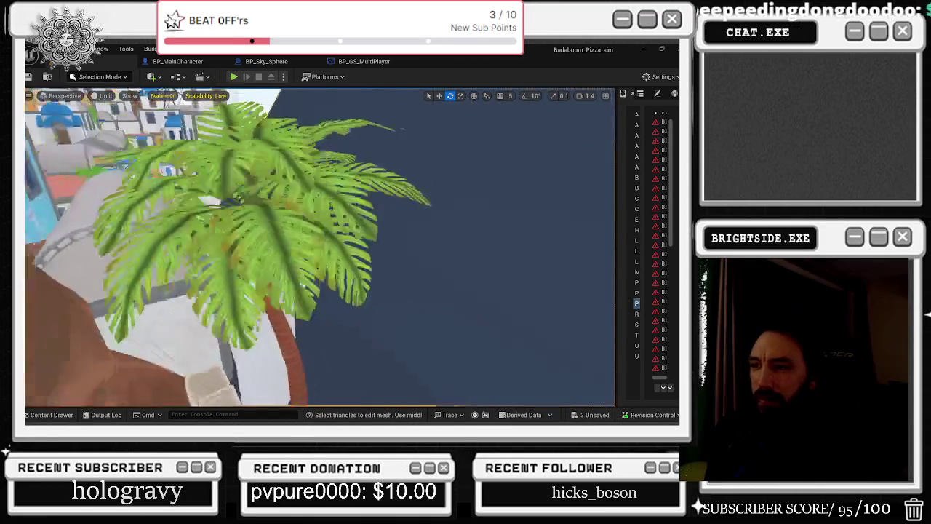
pyautogui.press('s')
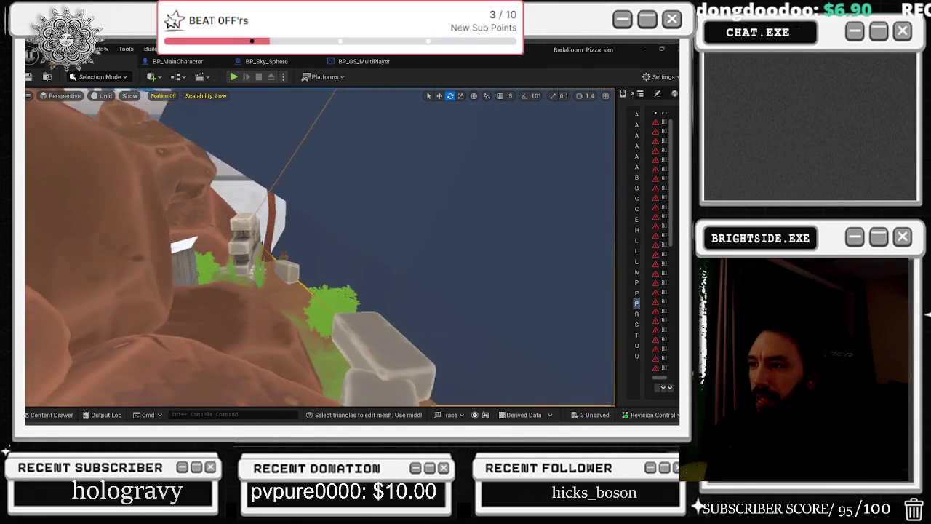
pyautogui.press('w')
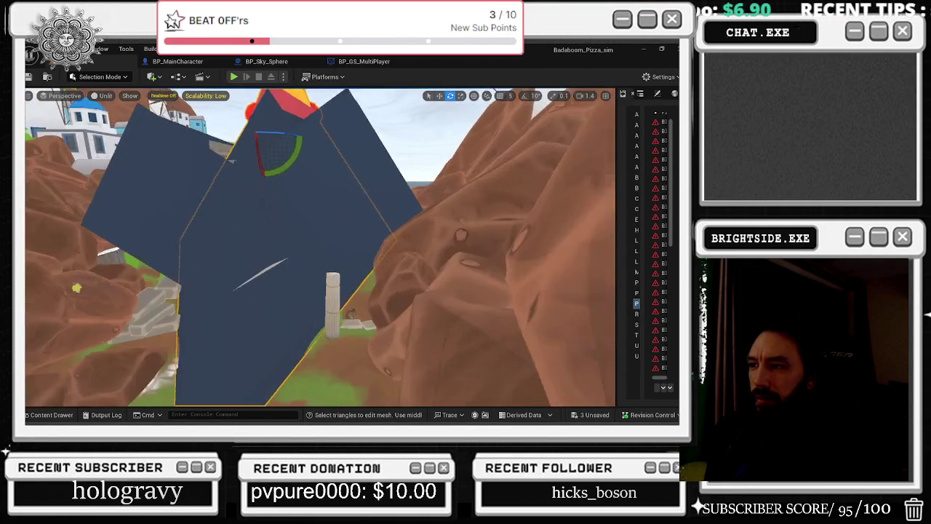
pyautogui.press('w')
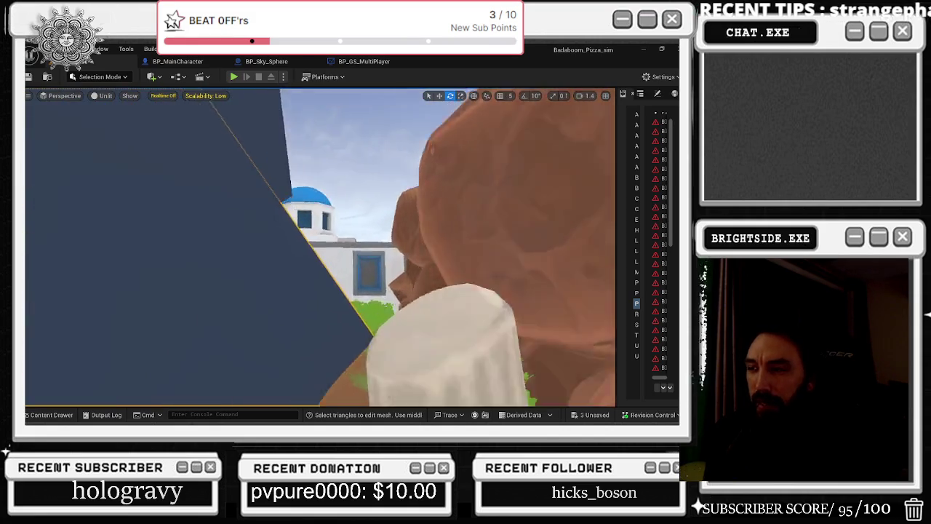
pyautogui.press('w')
pyautogui.press('w')
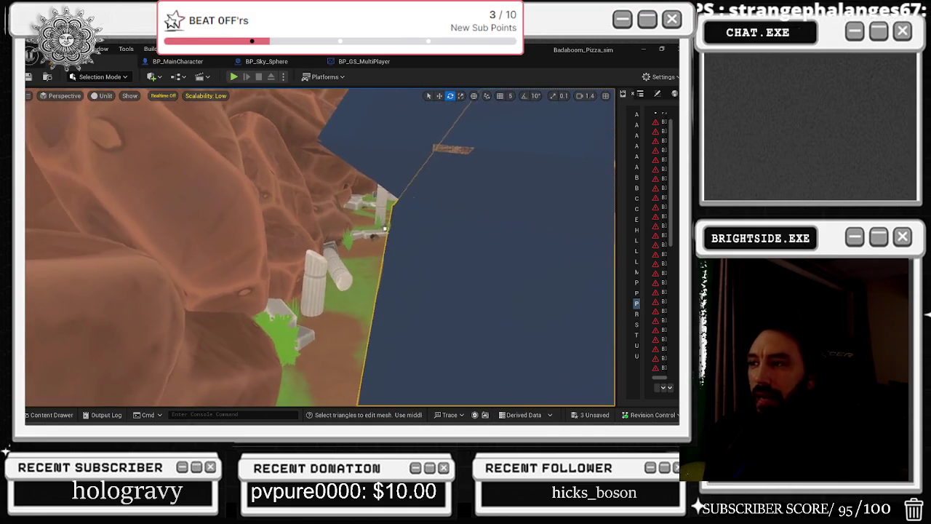
pyautogui.press('w')
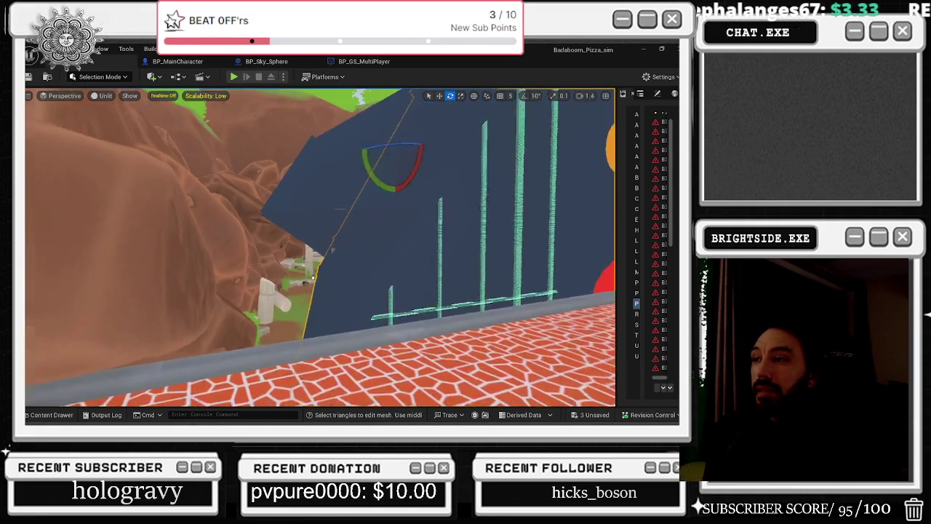
pyautogui.press('w')
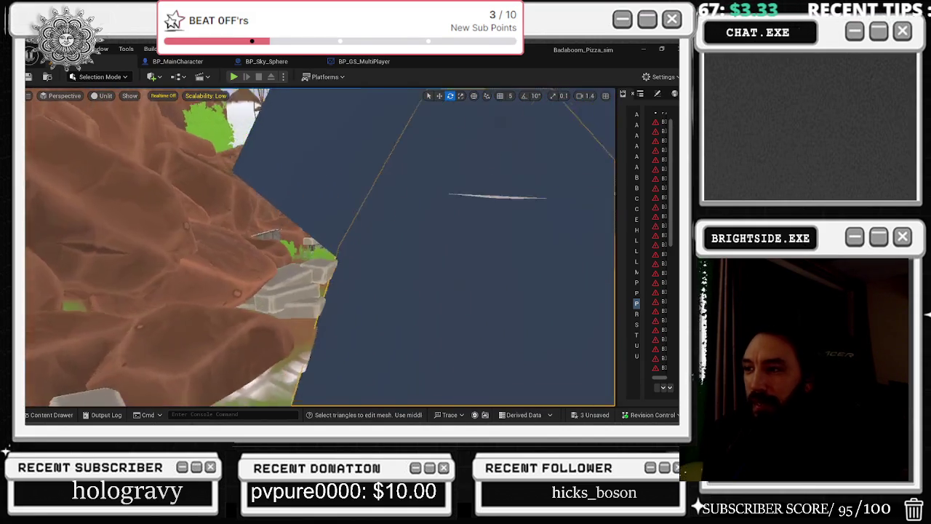
pyautogui.press('w')
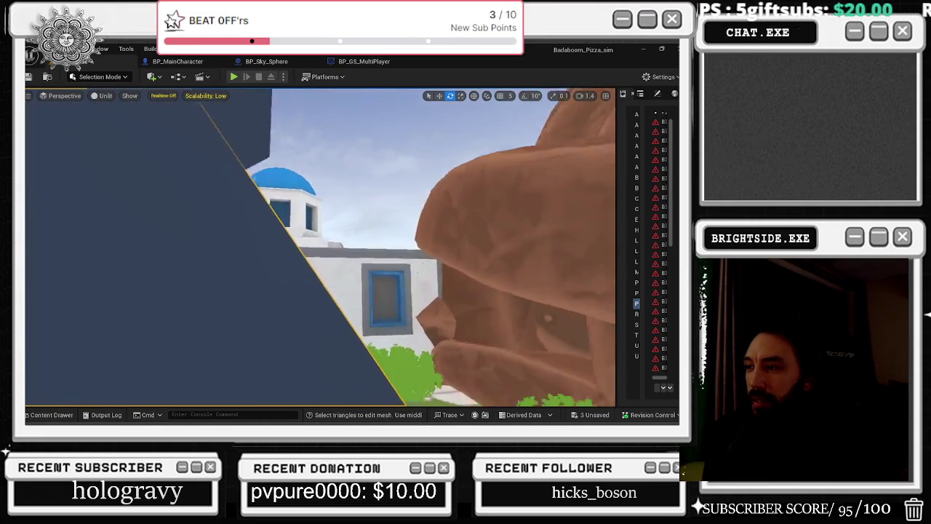
pyautogui.press('w')
pyautogui.press('w')
pyautogui.press('w')
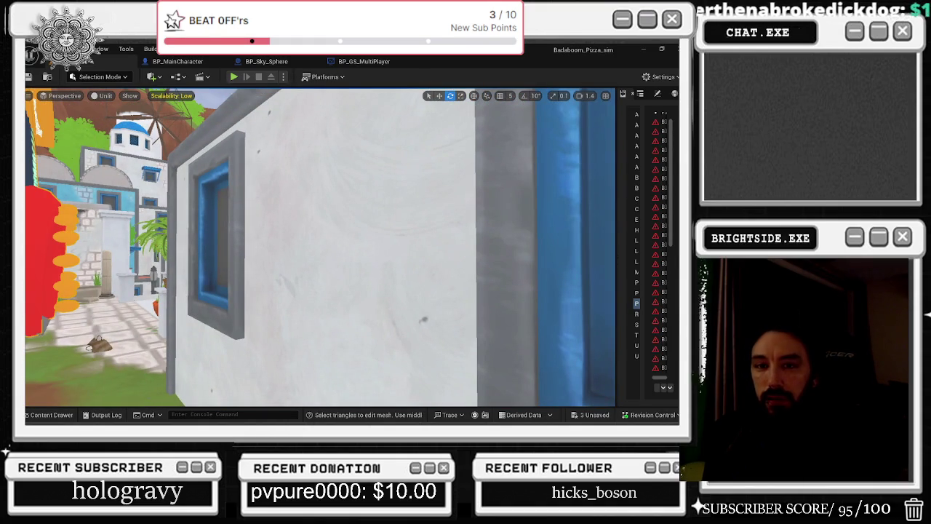
pyautogui.press('w')
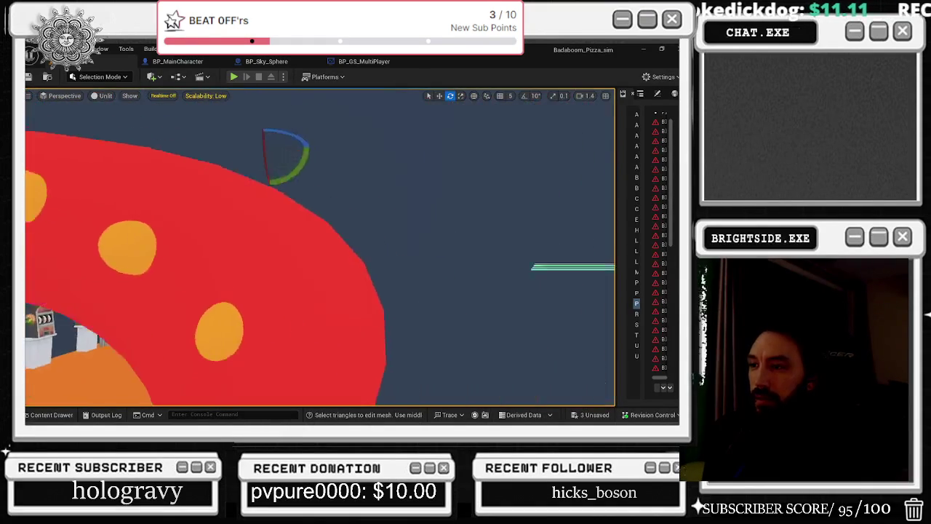
pyautogui.click(594, 416)
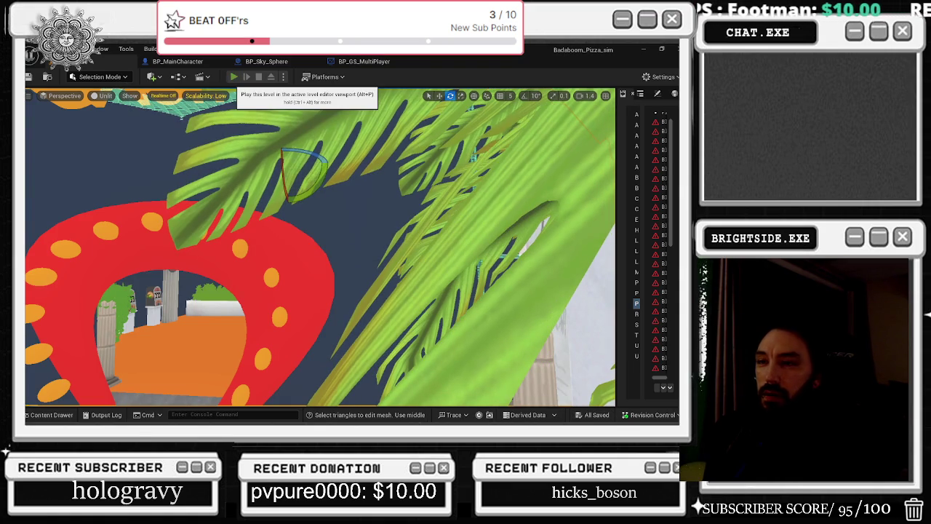
# Start a Play-In-Editor session of the level, then capture and release the game view
pyautogui.click(233, 76)
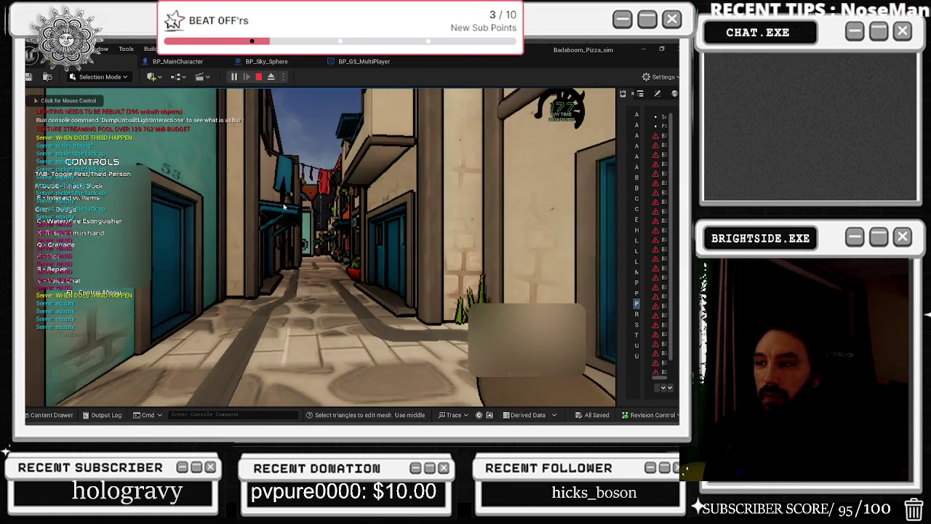
pyautogui.click(284, 207)
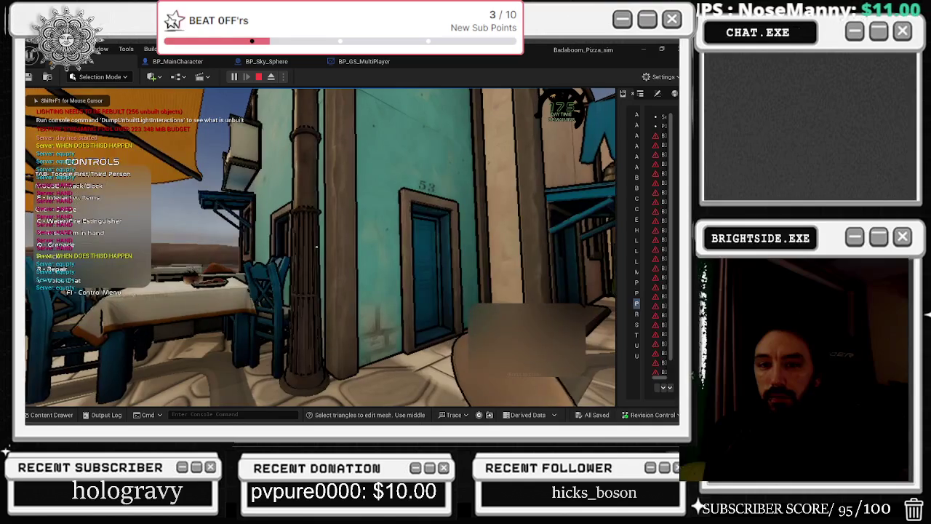
pyautogui.hotkey('shift', 'F1')
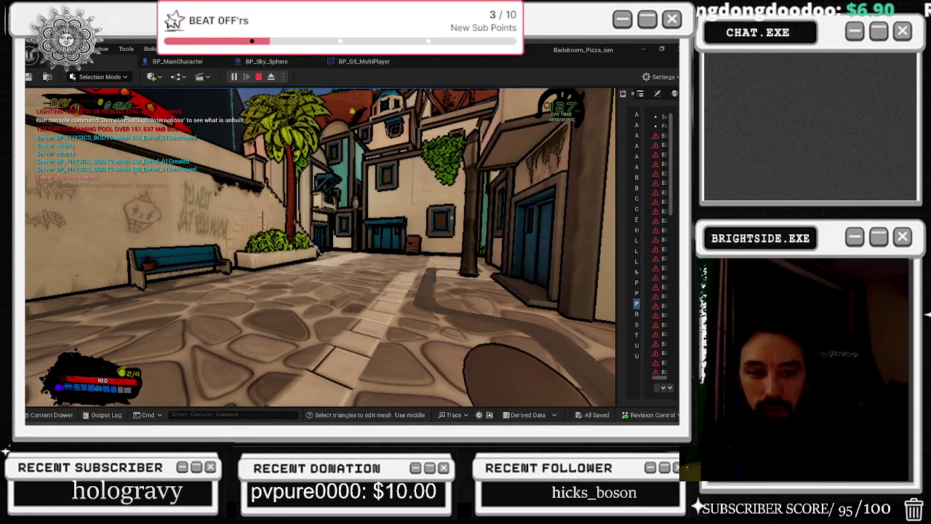
# Walk the character across the courtyard and through the red octopus doorway into the restaurant
pyautogui.click(537, 243)
pyautogui.click(317, 248)
pyautogui.press('w')
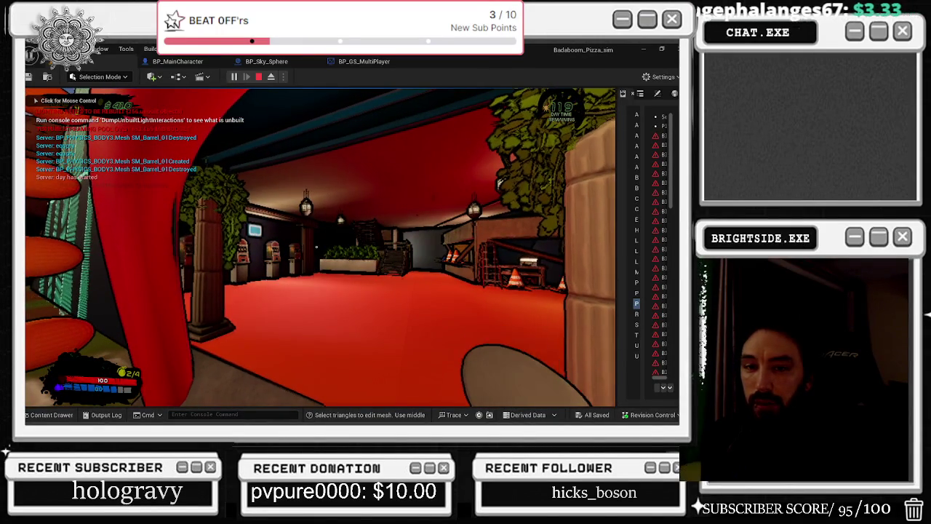
pyautogui.click(317, 248)
pyautogui.hotkey('alt', 'Tab')
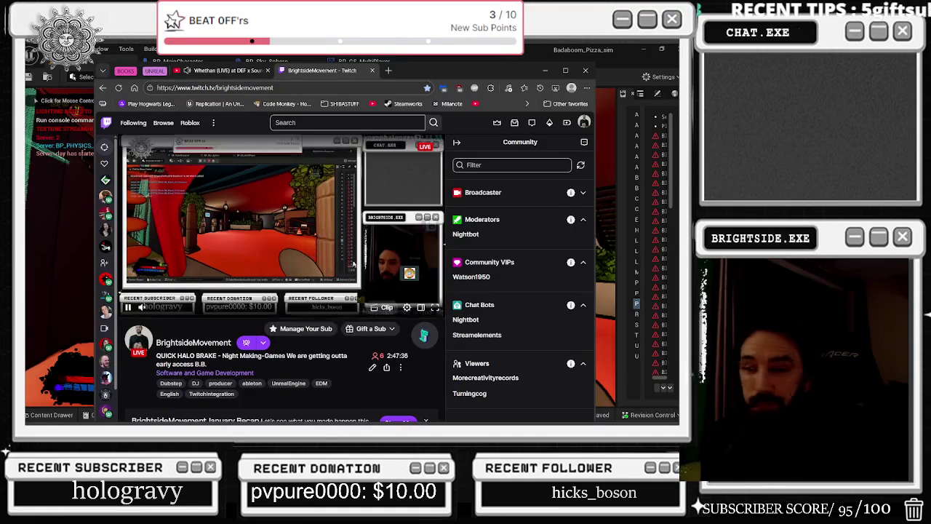
pyautogui.hotkey('alt', 'Tab')
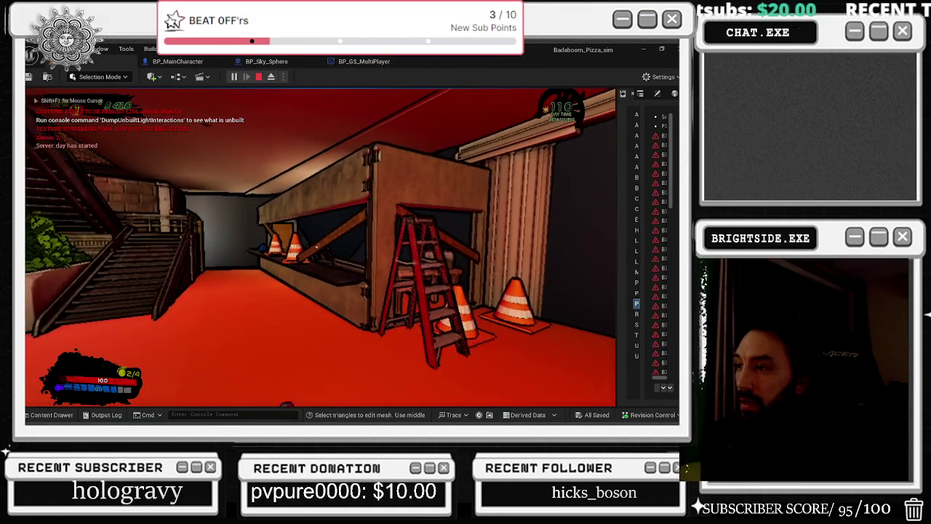
# Walk the character up the stairs into the red room, past the slot machines to the brick landing
pyautogui.hotkey('alt', 'Tab')
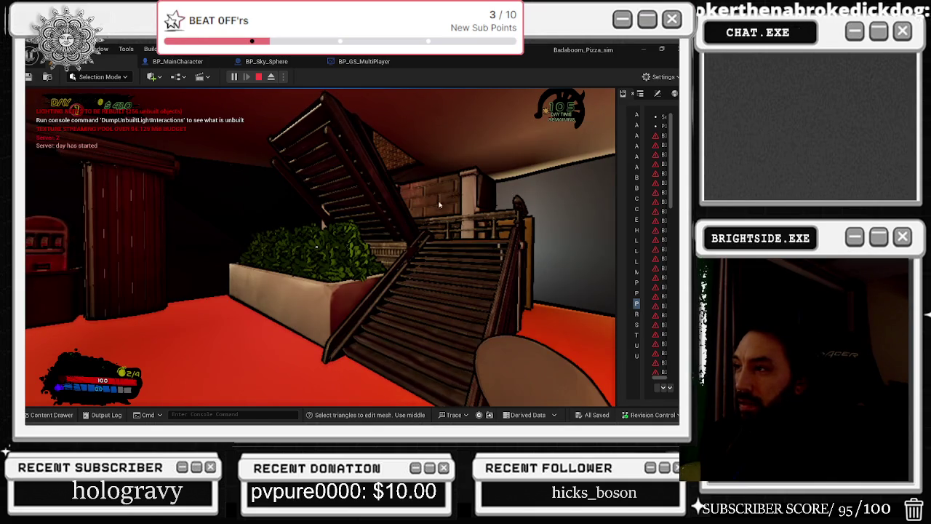
pyautogui.click(494, 195)
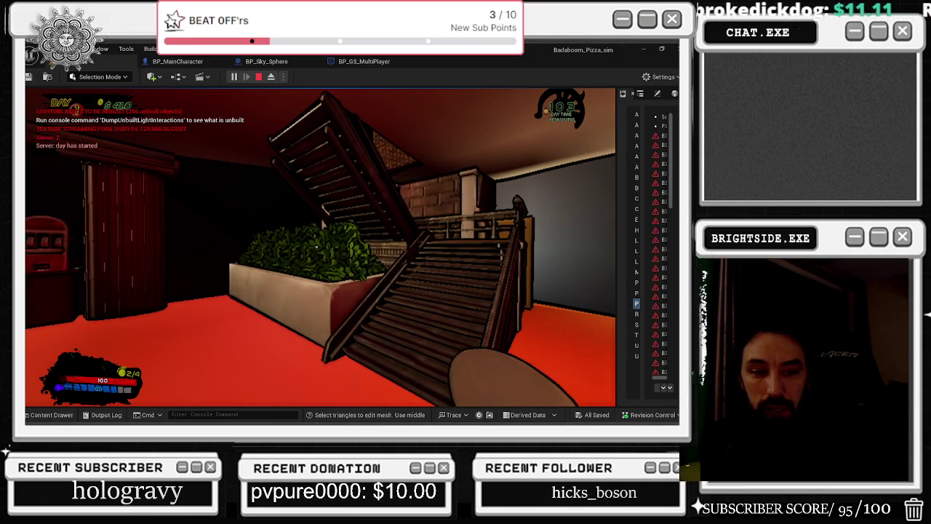
pyautogui.press('w')
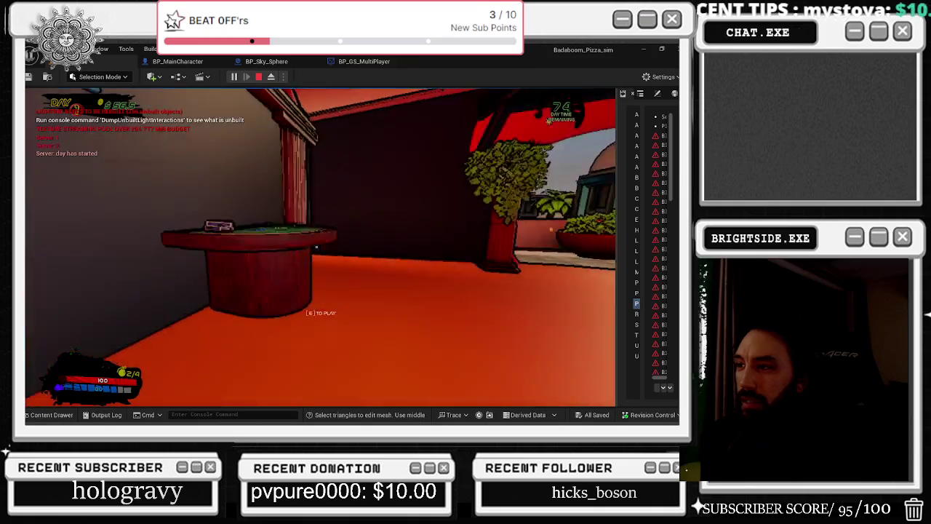
pyautogui.press('w')
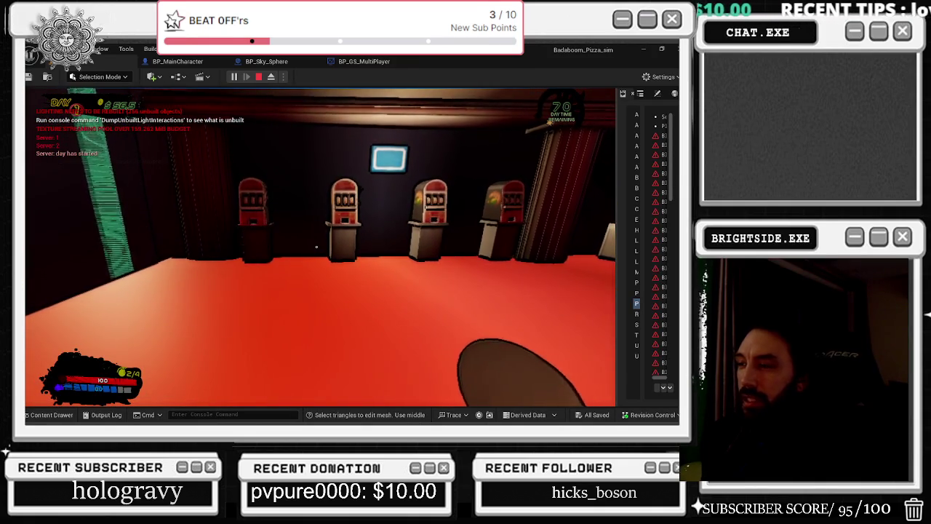
pyautogui.press('w')
pyautogui.moveTo(316, 247)
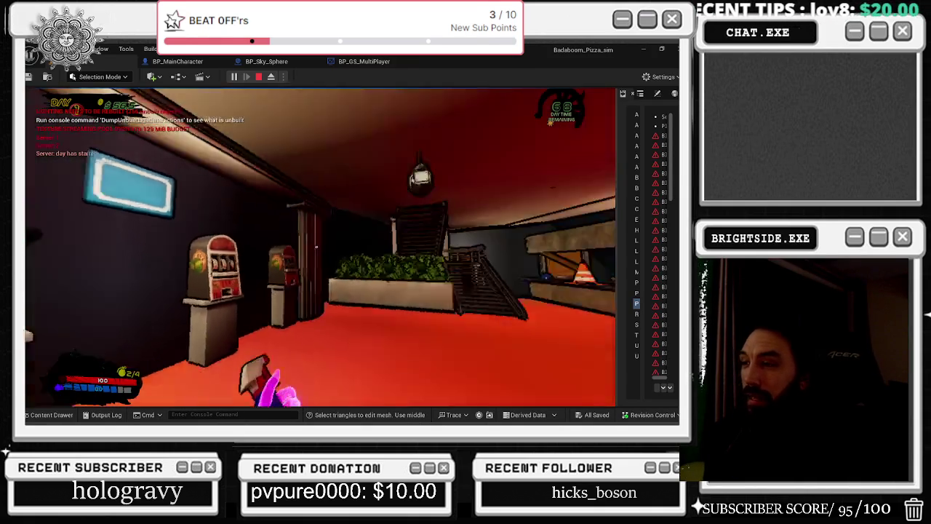
pyautogui.press('w')
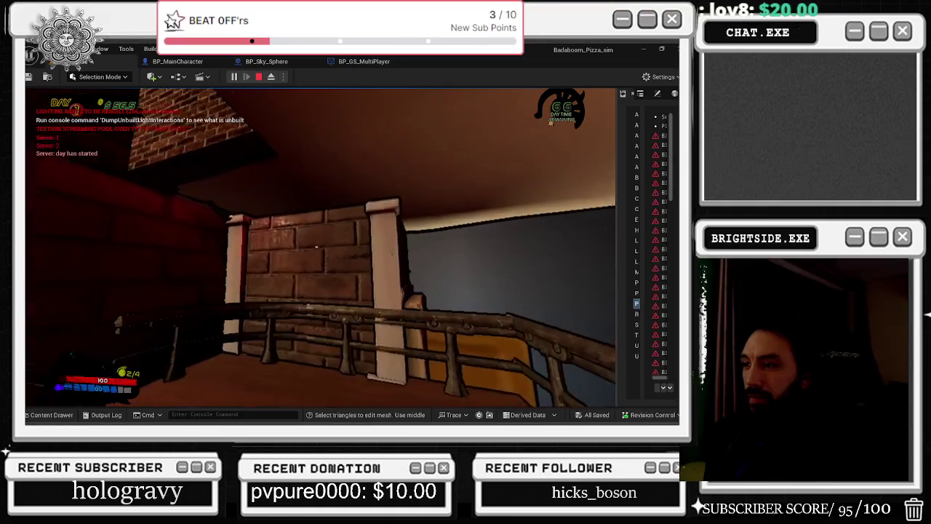
# Walk the cone-lined hallway into the red dining room and back, then stop the playtest with Esc
pyautogui.press('w')
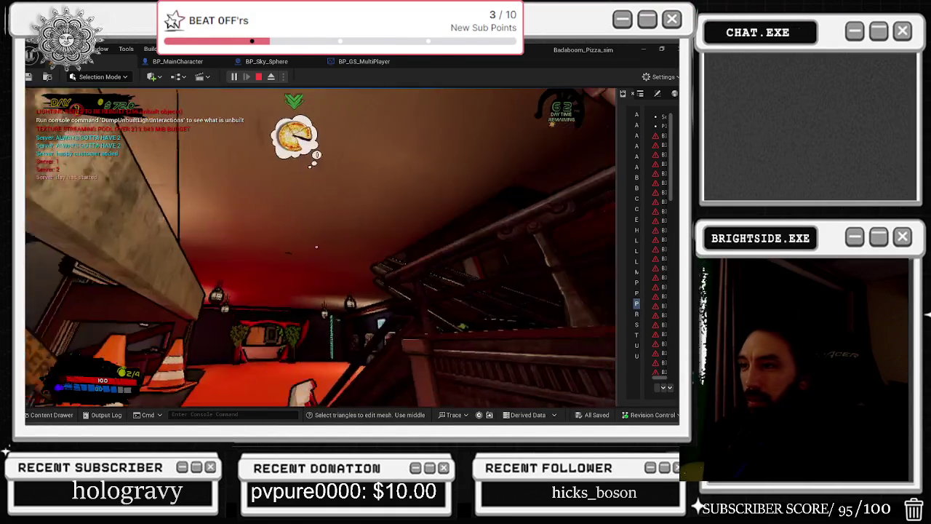
pyautogui.press('w')
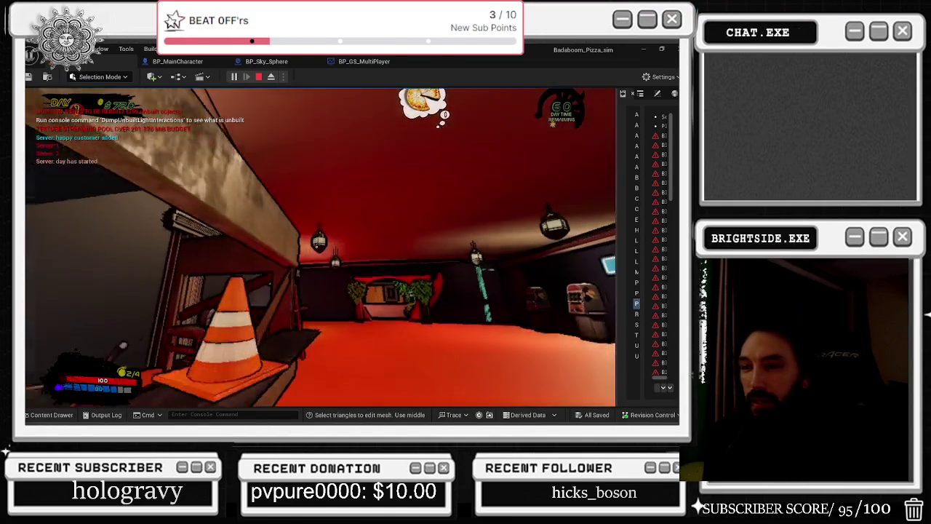
pyautogui.press('w')
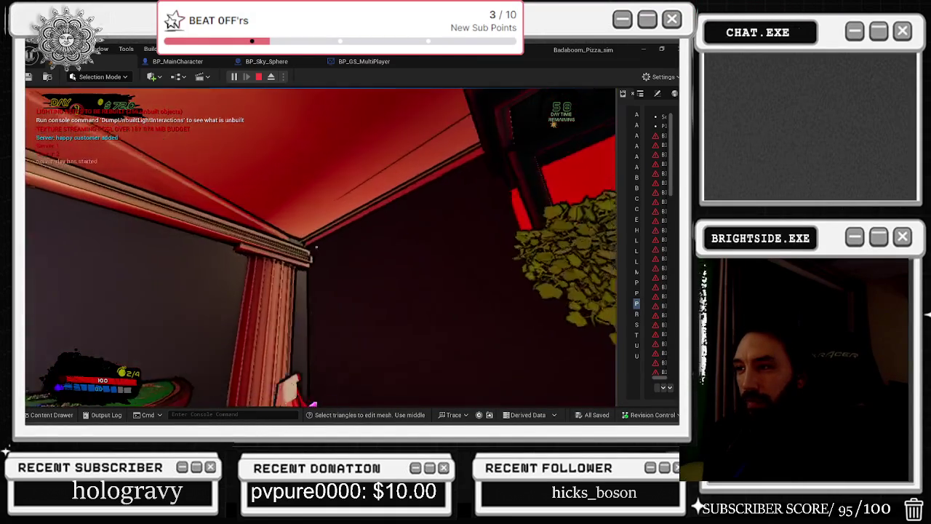
pyautogui.press('w')
pyautogui.press('w')
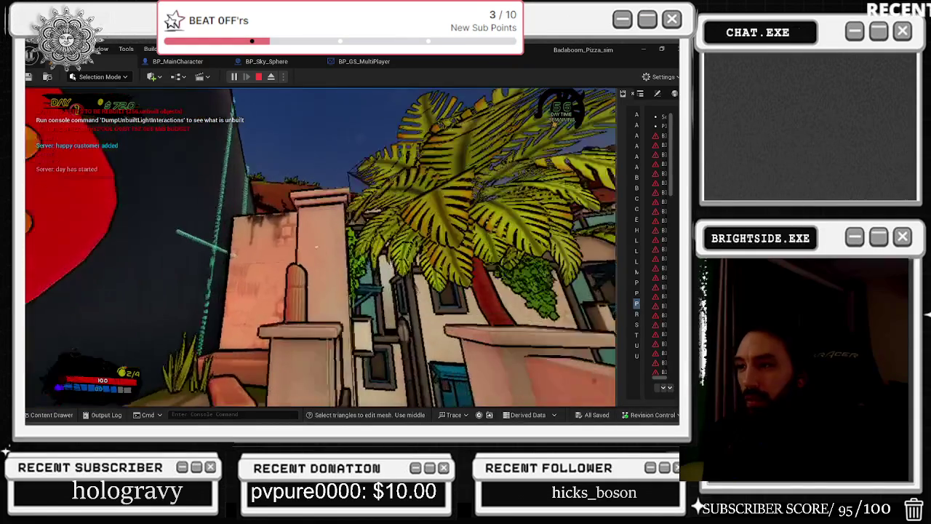
pyautogui.press('w')
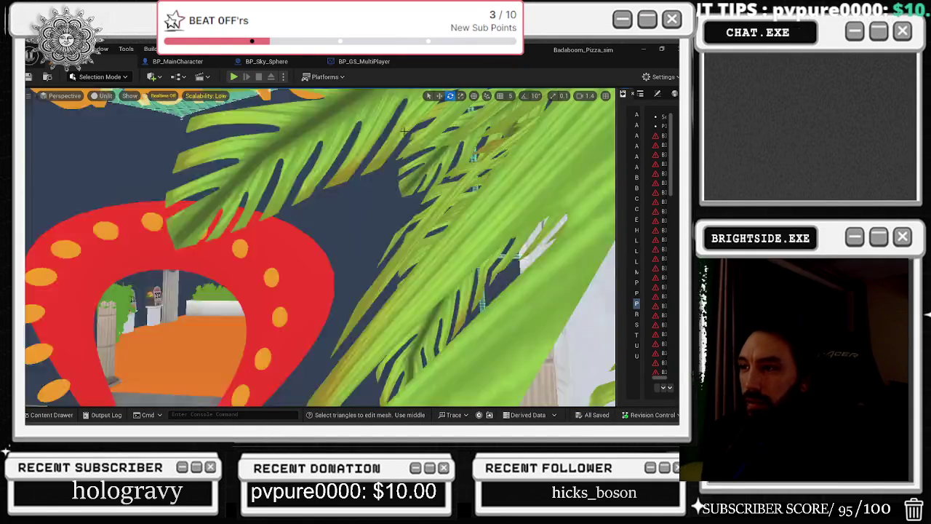
pyautogui.press('Escape')
pyautogui.moveTo(265, 218); pyautogui.dragTo(265, 237)
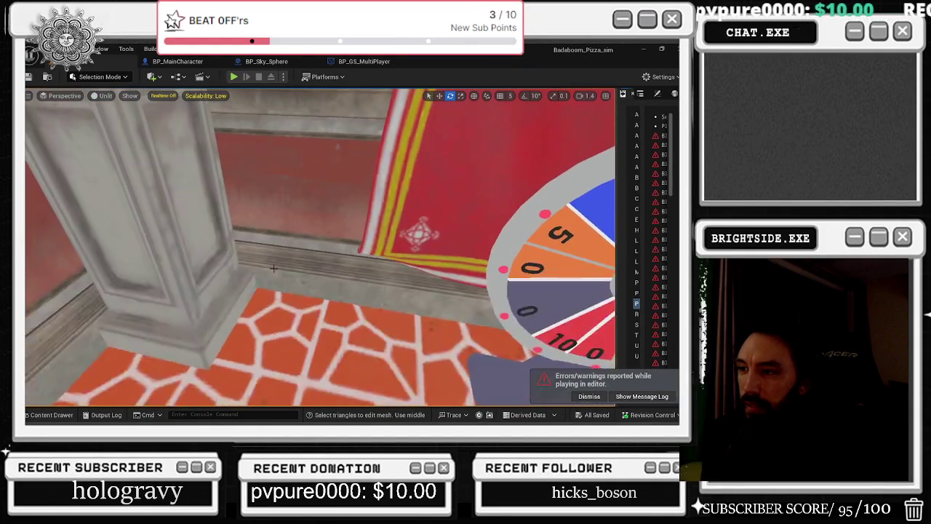
pyautogui.moveTo(287, 288); pyautogui.dragTo(286, 240)
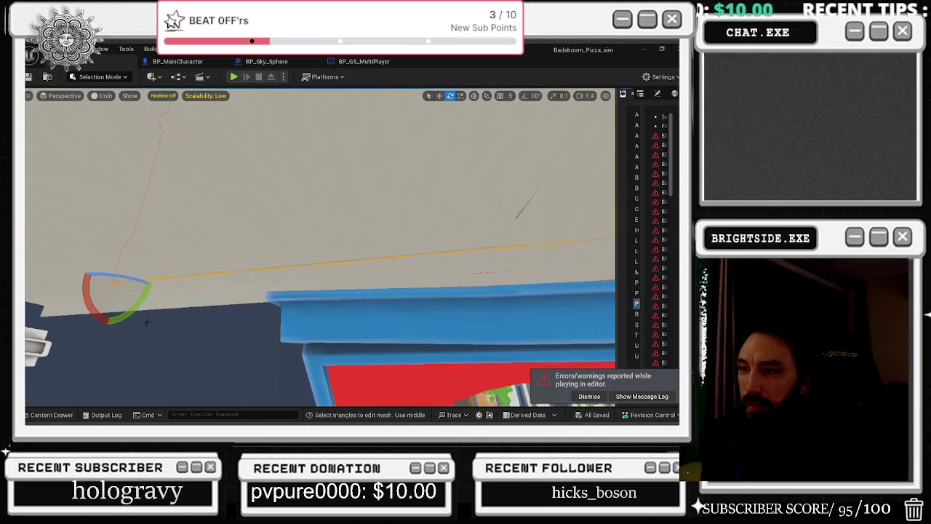
# Frame the spinning wheel in the viewport and widen the right-hand properties panel
pyautogui.press('w')
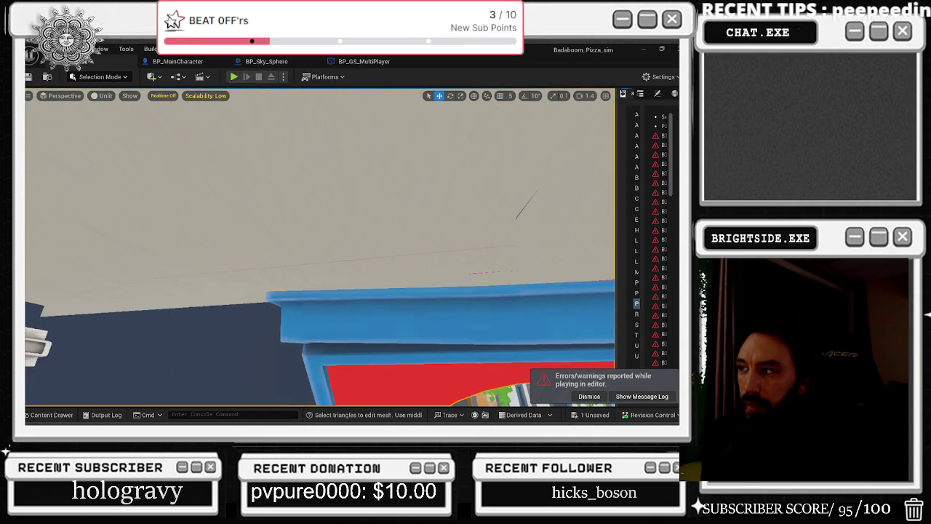
pyautogui.press('f')
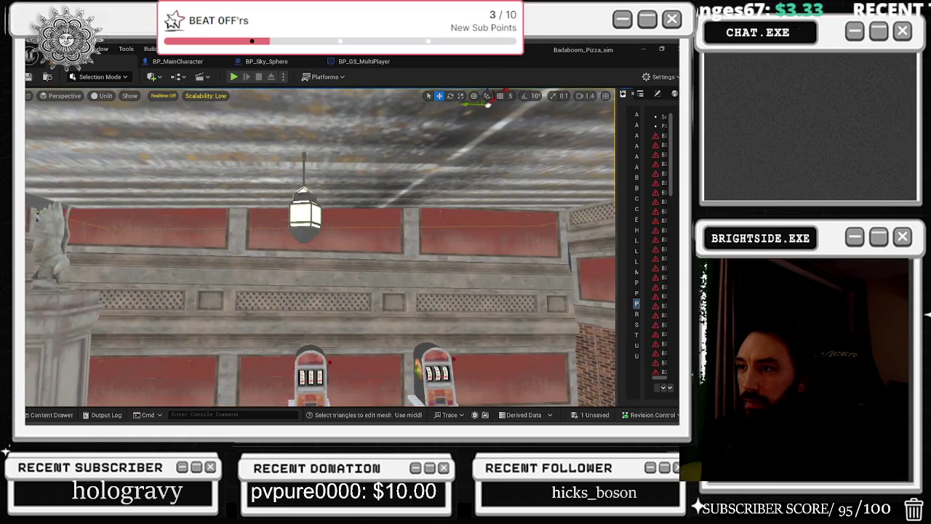
pyautogui.press('e')
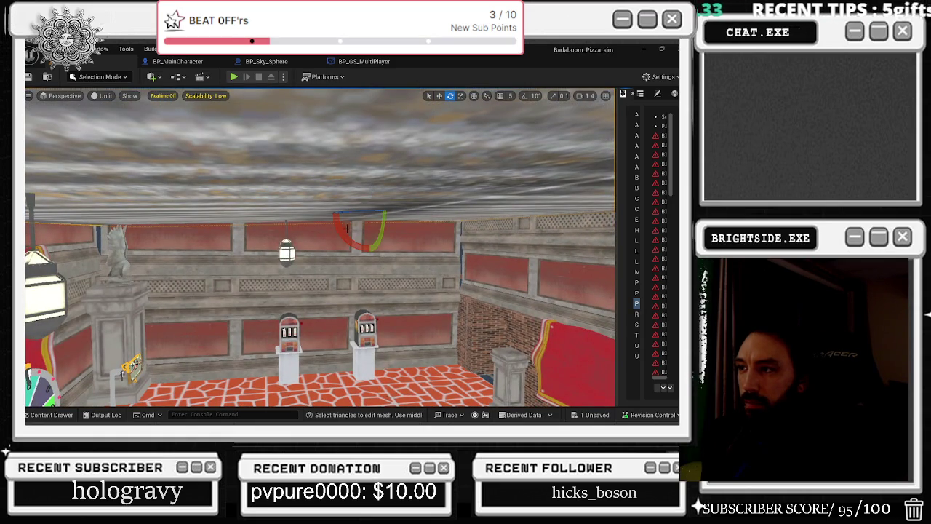
pyautogui.moveTo(621, 129); pyautogui.dragTo(542, 131)
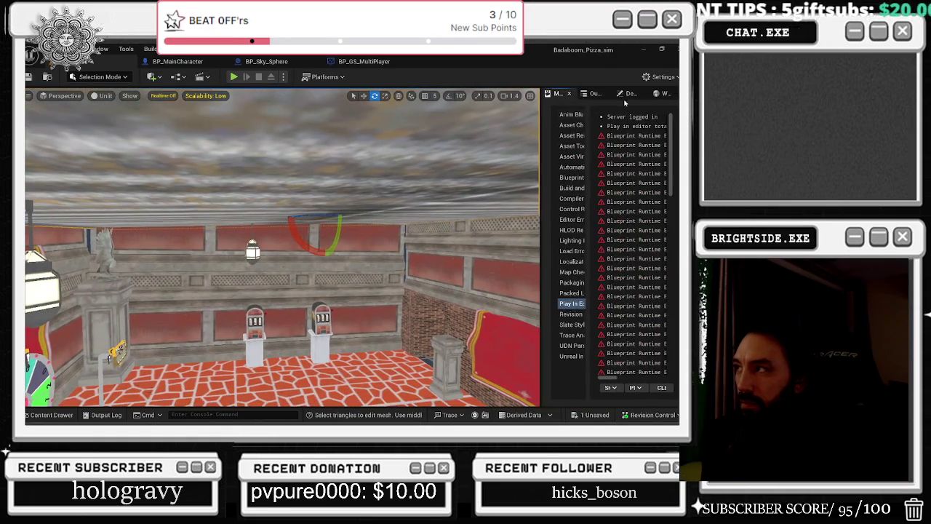
# Set the ceiling plane Plane2's X rotation to 180.415 in the Details panel
pyautogui.click(630, 93)
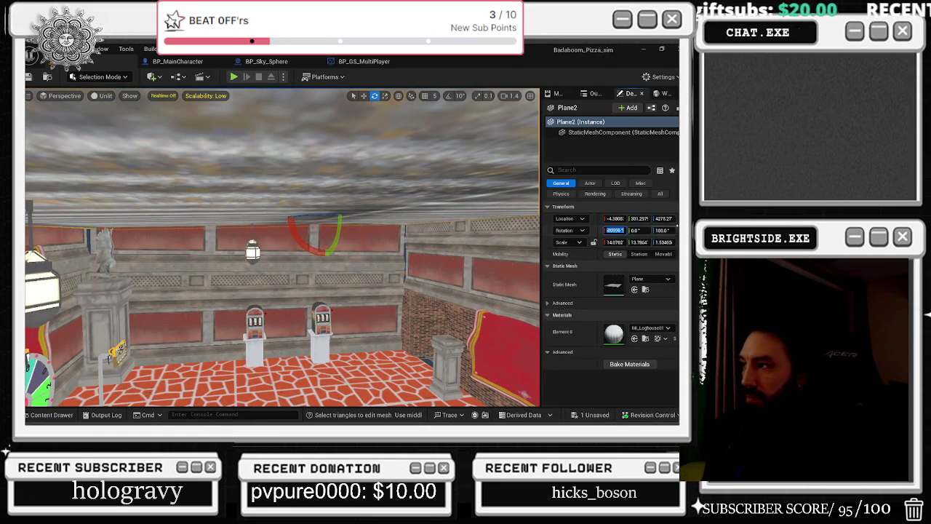
pyautogui.moveTo(291, 291)
pyautogui.mouseDown()
pyautogui.moveTo(247, 284)
pyautogui.moveTo(335, 279)
pyautogui.moveTo(287, 227)
pyautogui.mouseUp()
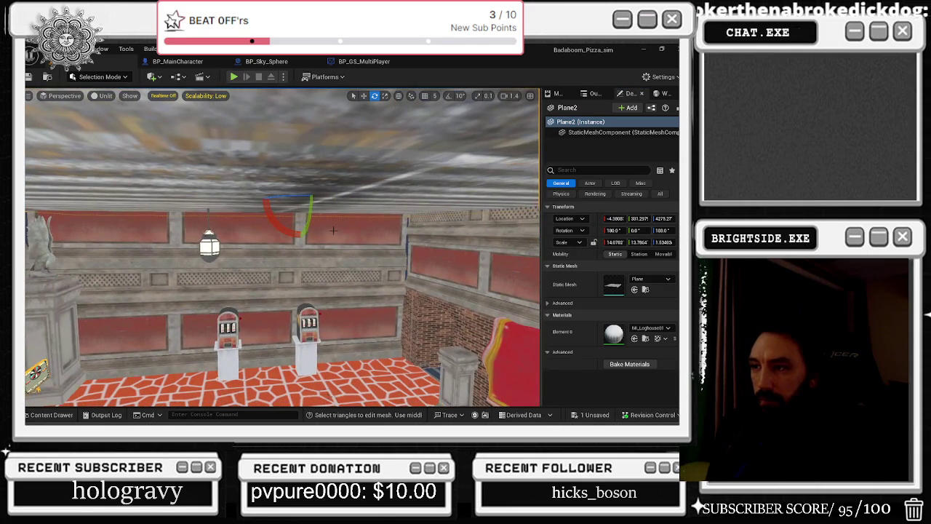
pyautogui.click(286, 261)
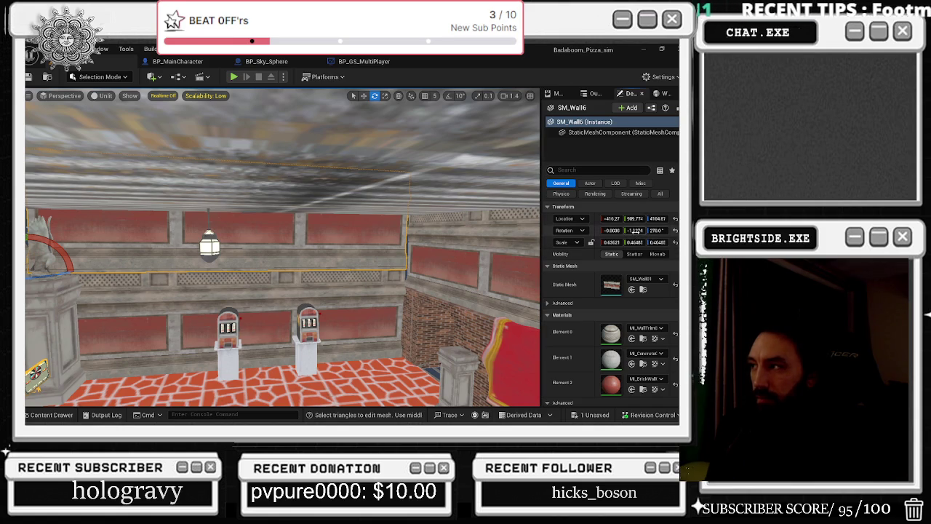
pyautogui.hotkey('ctrl', 'z')
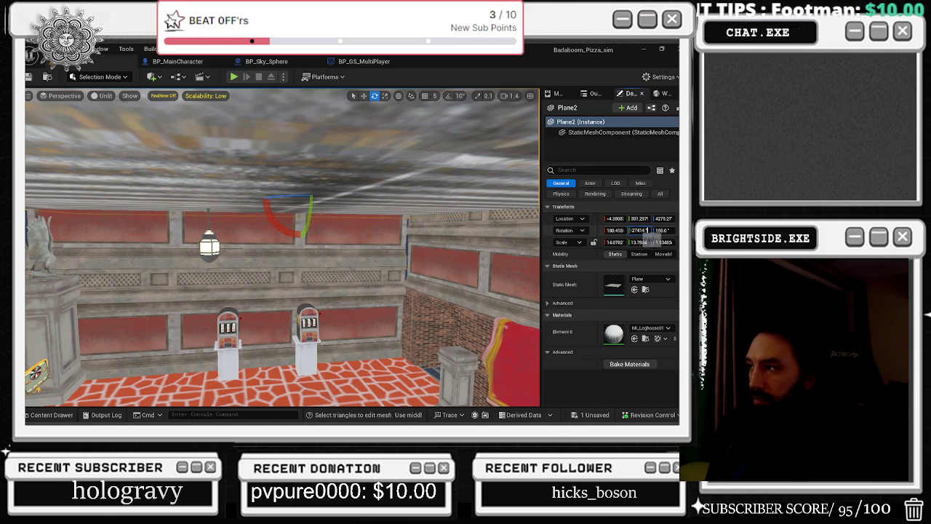
pyautogui.press('Return')
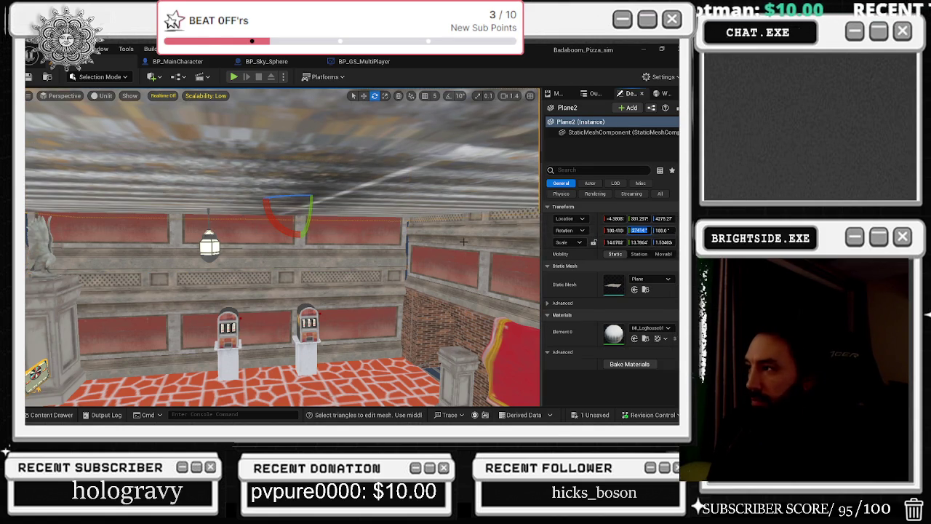
pyautogui.click(398, 222)
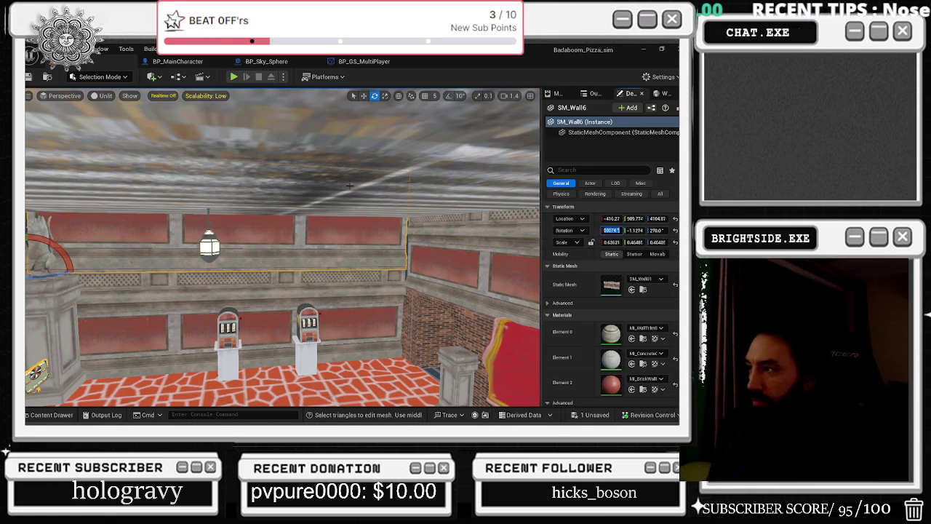
pyautogui.click(396, 193)
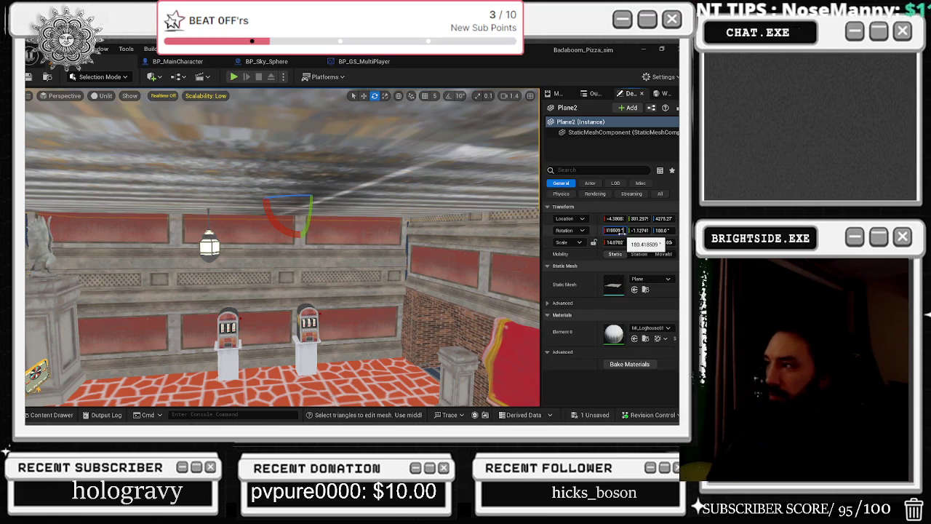
pyautogui.doubleClick(622, 230)
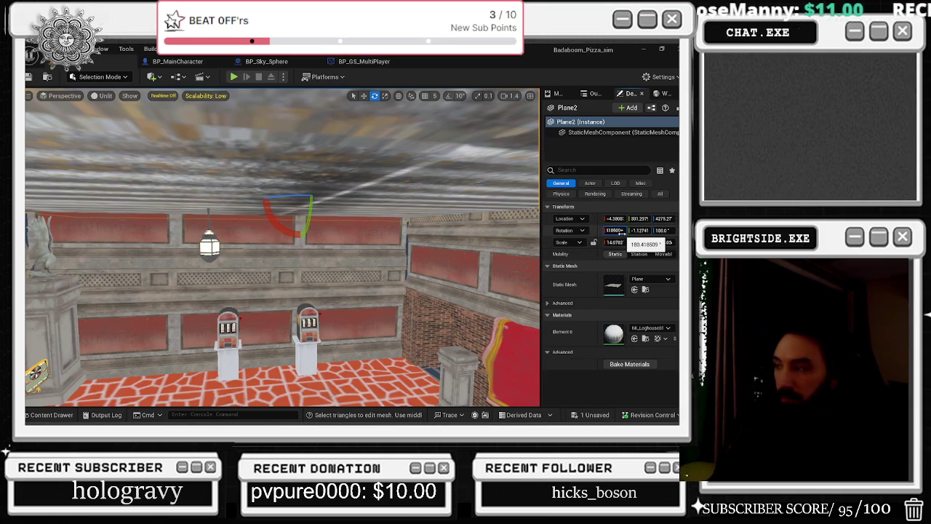
pyautogui.press('Return')
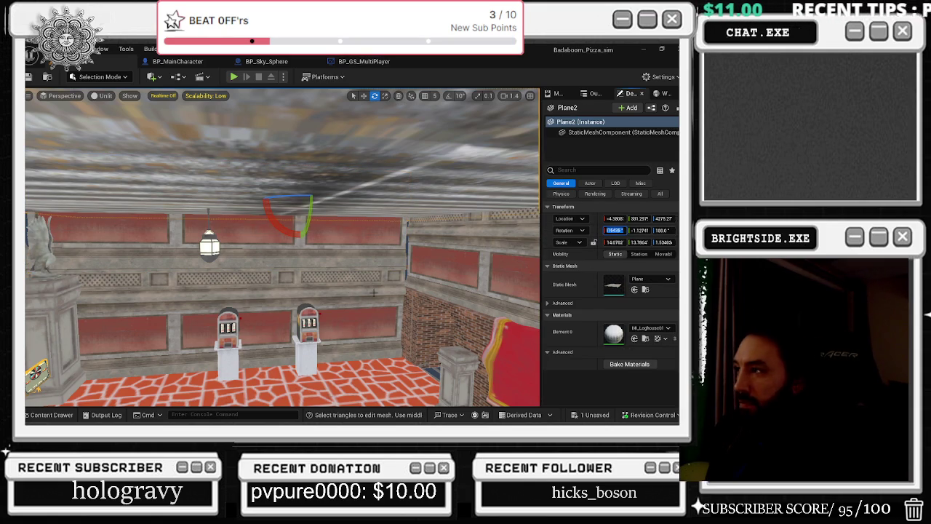
# Raise Plane2 slightly by dragging the move gizmo's Z arrow upward
pyautogui.moveTo(291, 247)
pyautogui.mouseDown()
pyautogui.moveTo(218, 244)
pyautogui.moveTo(257, 261)
pyautogui.mouseUp()
pyautogui.press('w')
pyautogui.moveTo(324, 183); pyautogui.dragTo(327, 159)
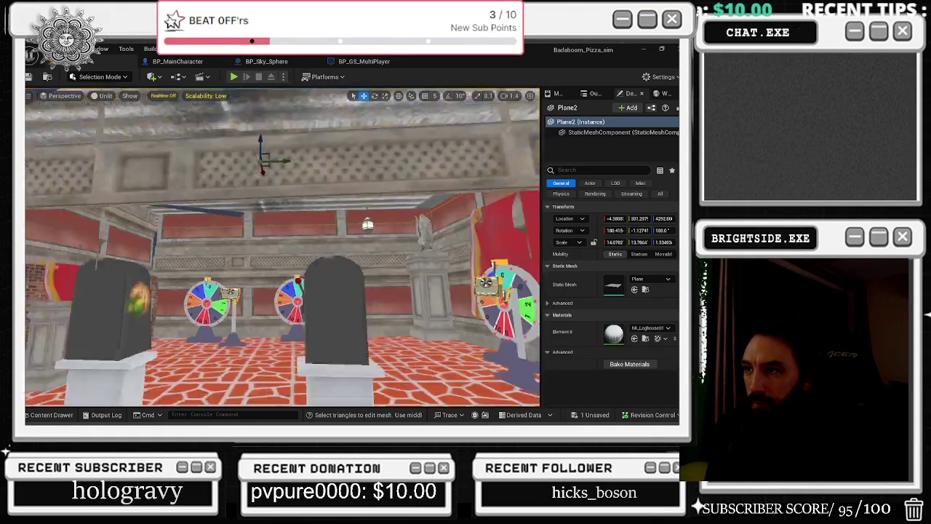
# Inspect the Boolean3 wall and undo the hiding of wall SM_Wall6
pyautogui.moveTo(282, 247)
pyautogui.mouseDown()
pyautogui.moveTo(218, 203)
pyautogui.moveTo(240, 219)
pyautogui.mouseUp()
pyautogui.click(219, 306)
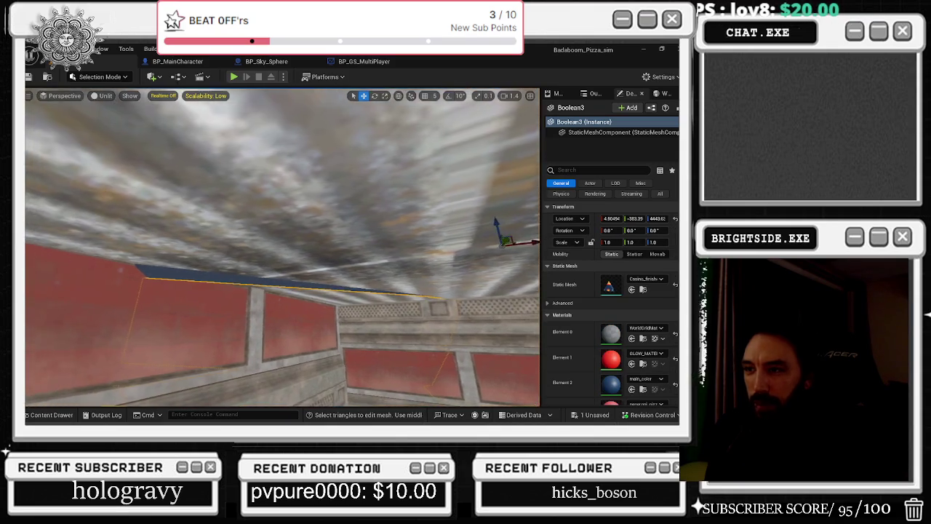
pyautogui.moveTo(284, 248); pyautogui.dragTo(262, 233)
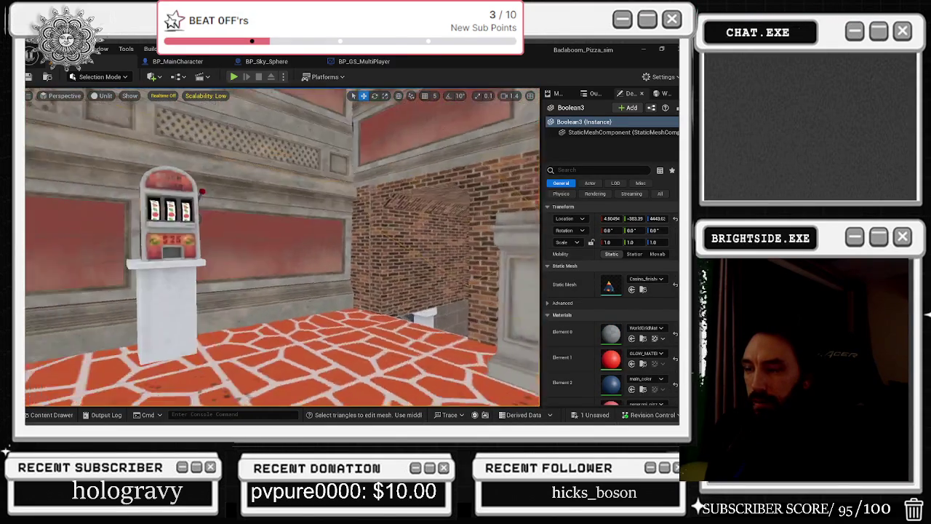
pyautogui.moveTo(284, 247); pyautogui.dragTo(284, 218)
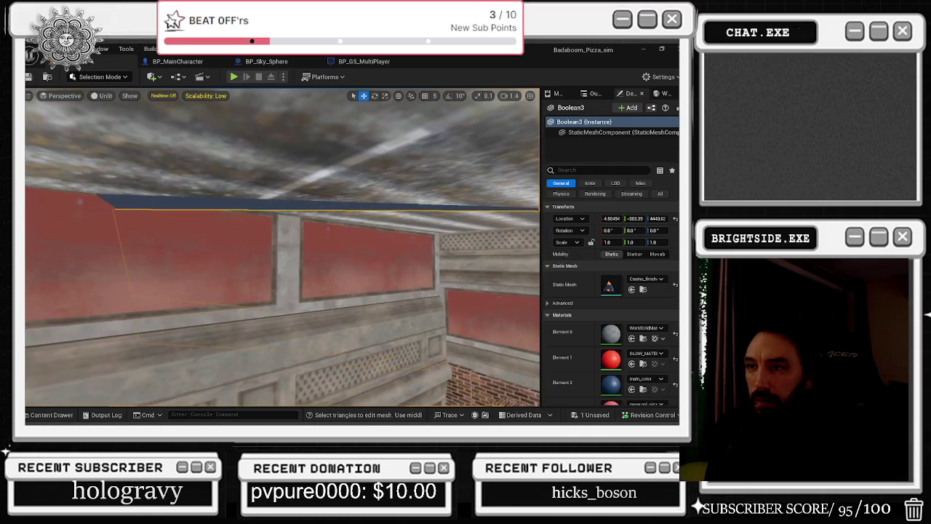
pyautogui.click(99, 76)
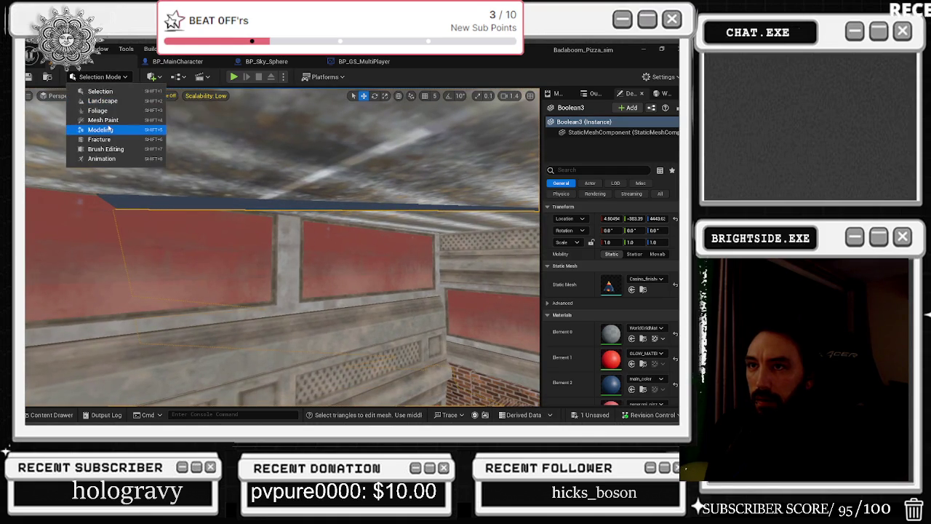
pyautogui.click(151, 278)
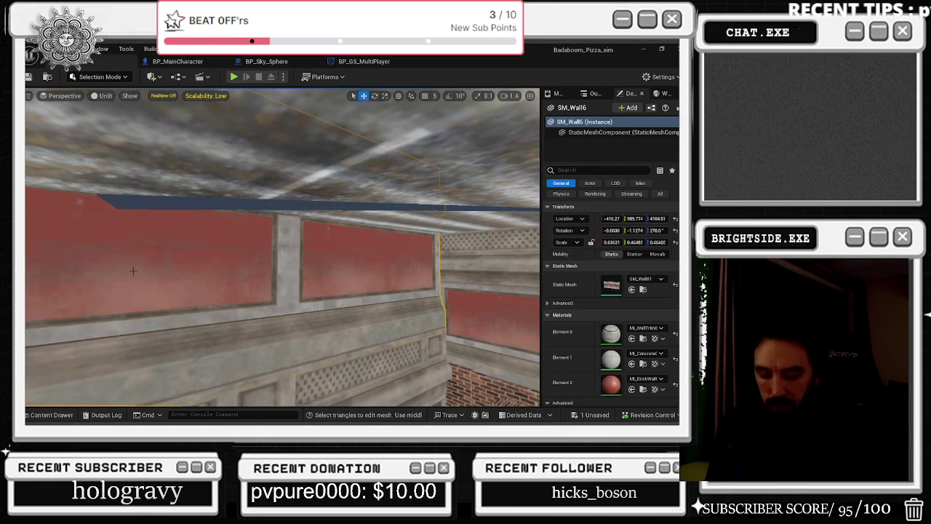
pyautogui.moveTo(120, 241)
pyautogui.mouseDown()
pyautogui.moveTo(109, 211)
pyautogui.moveTo(131, 200)
pyautogui.mouseUp()
pyautogui.hotkey('ctrl', 'z')
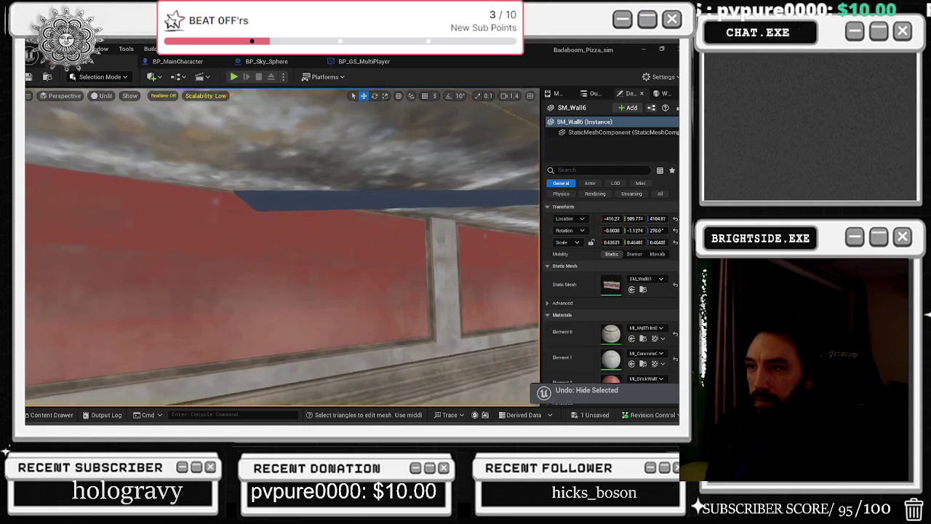
# Switch the editor into Modeling mode, facing the red wall and brick floor
pyautogui.click(106, 77)
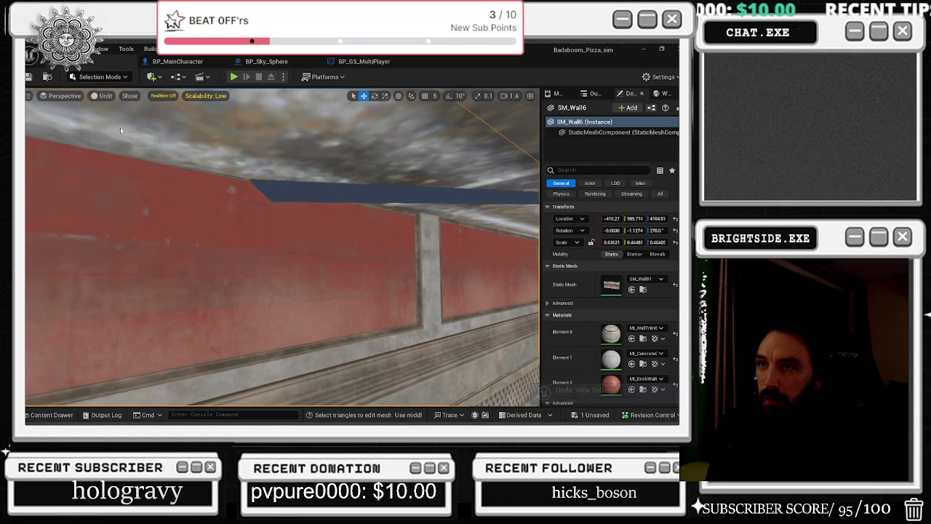
pyautogui.click(95, 126)
pyautogui.moveTo(304, 177); pyautogui.dragTo(371, 218)
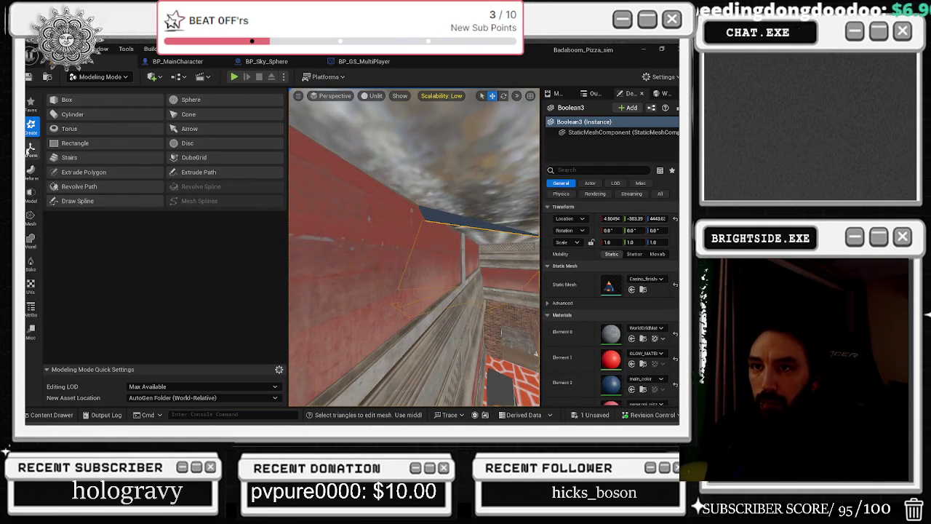
# Use PolyGroup Edit to raise a wall polygroup of Boolean3 slightly, then press Enter to finish
pyautogui.click(31, 195)
pyautogui.click(93, 99)
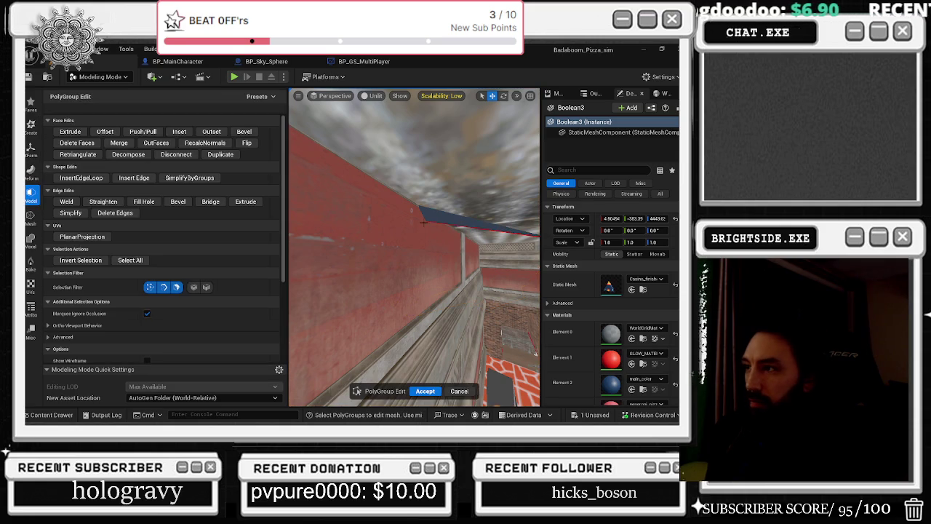
pyautogui.moveTo(415, 247)
pyautogui.mouseDown()
pyautogui.moveTo(404, 247)
pyautogui.moveTo(425, 239)
pyautogui.moveTo(442, 248)
pyautogui.mouseUp()
pyautogui.click(429, 232)
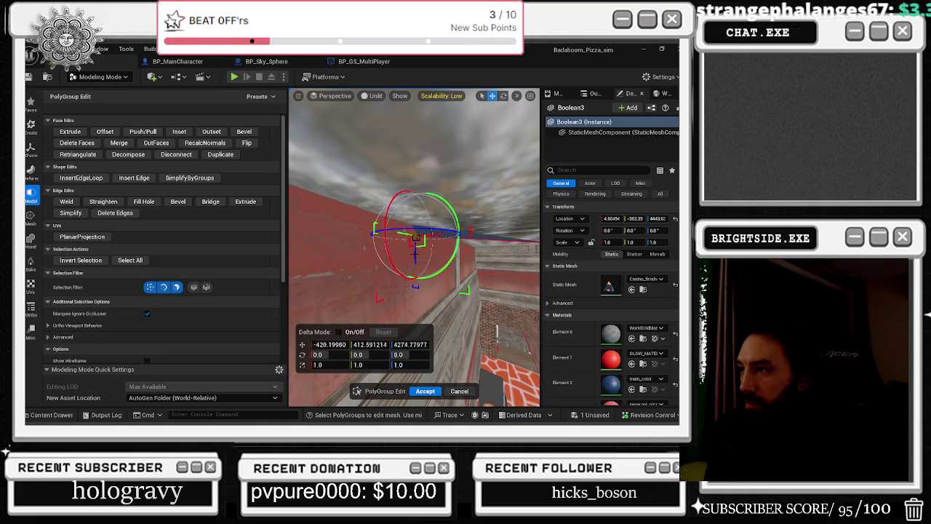
pyautogui.moveTo(442, 247)
pyautogui.mouseDown()
pyautogui.moveTo(422, 247)
pyautogui.moveTo(436, 217)
pyautogui.mouseUp()
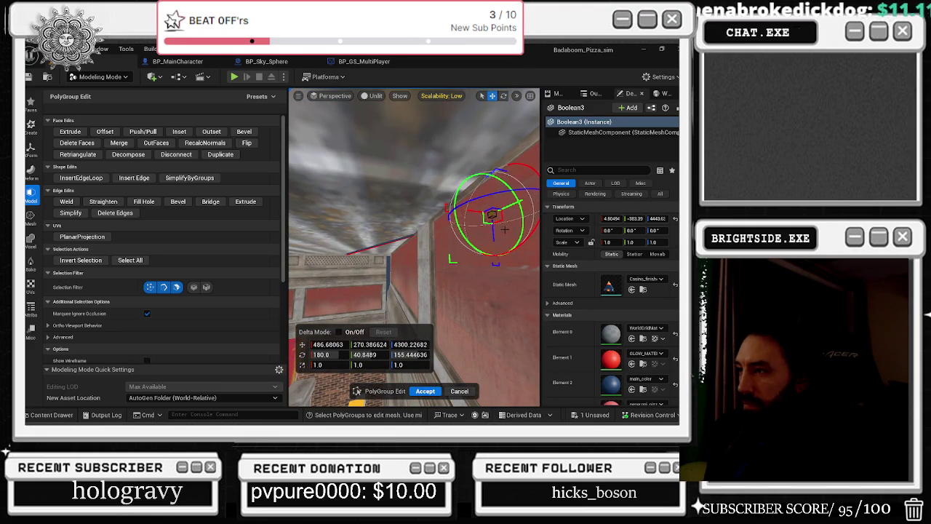
pyautogui.moveTo(469, 259); pyautogui.dragTo(469, 252)
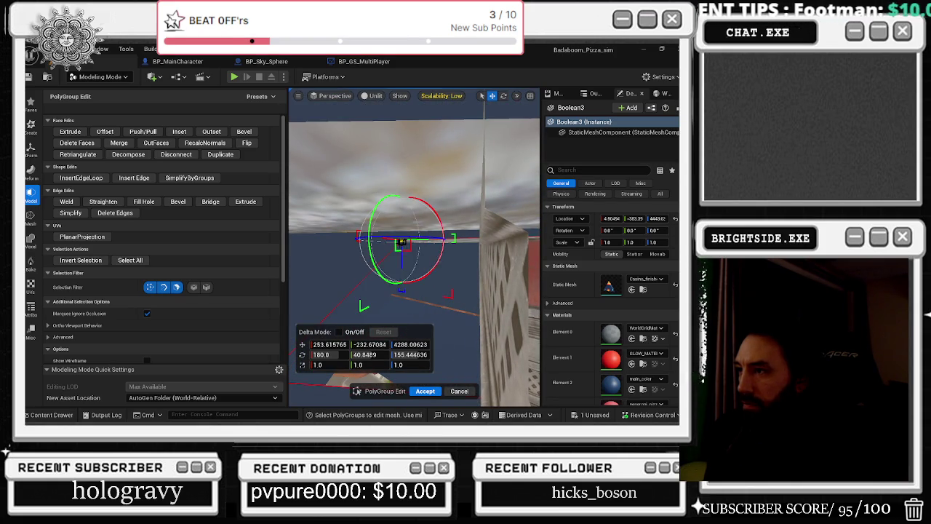
pyautogui.moveTo(405, 249); pyautogui.dragTo(404, 250)
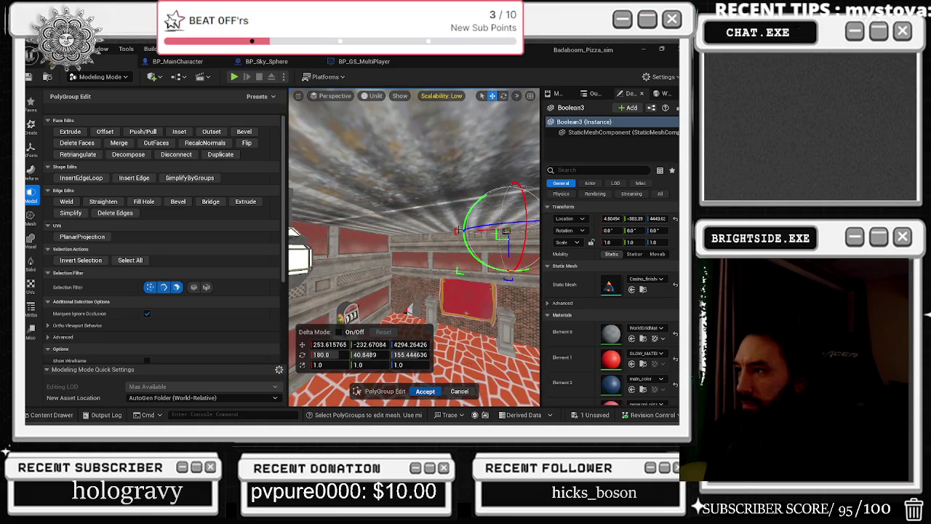
pyautogui.press('Return')
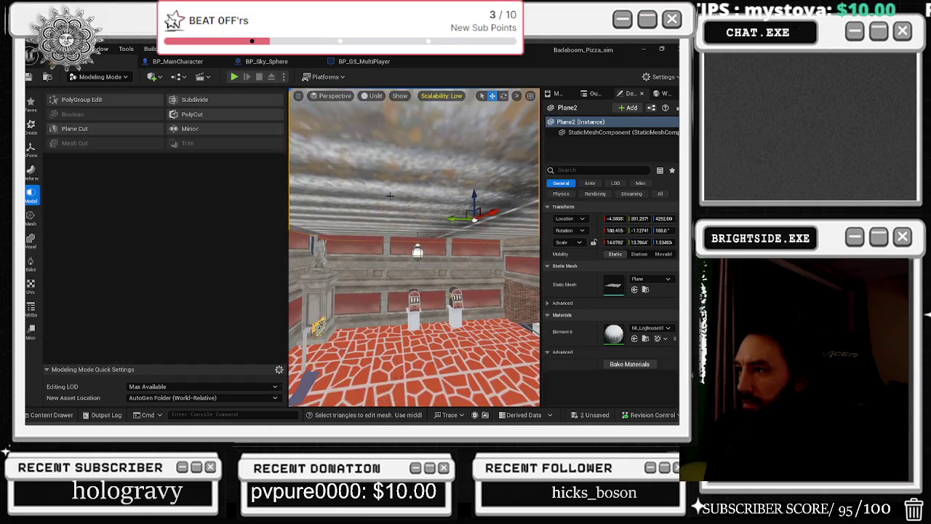
# Tilt Plane2 slightly, move its triangular face down and right, and accept the edit
pyautogui.moveTo(442, 227); pyautogui.dragTo(409, 236)
pyautogui.click(82, 99)
pyautogui.click(414, 126)
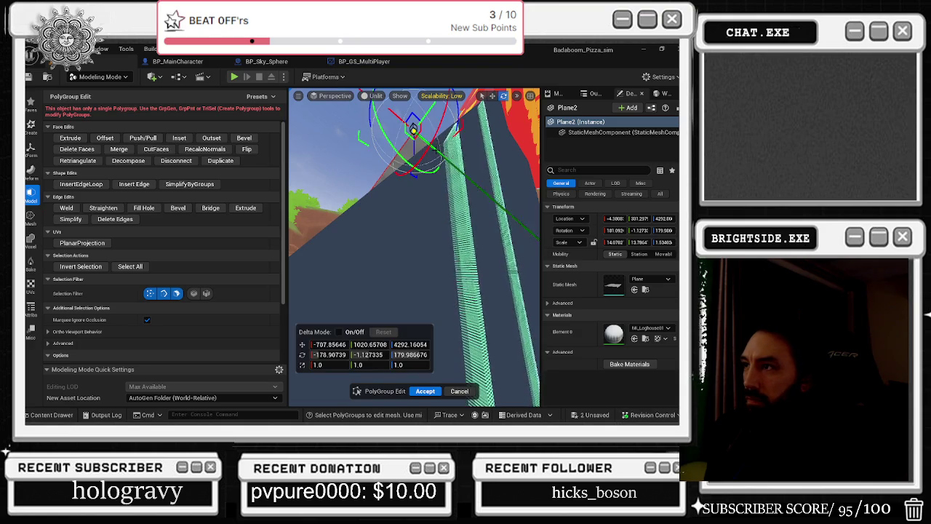
pyautogui.moveTo(410, 122)
pyautogui.mouseDown()
pyautogui.moveTo(428, 143)
pyautogui.moveTo(505, 134)
pyautogui.mouseUp()
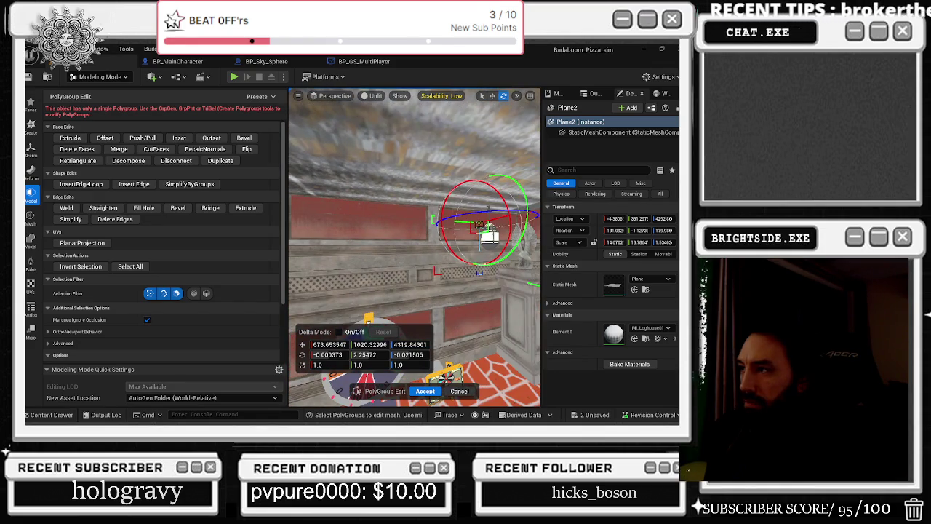
pyautogui.click(427, 393)
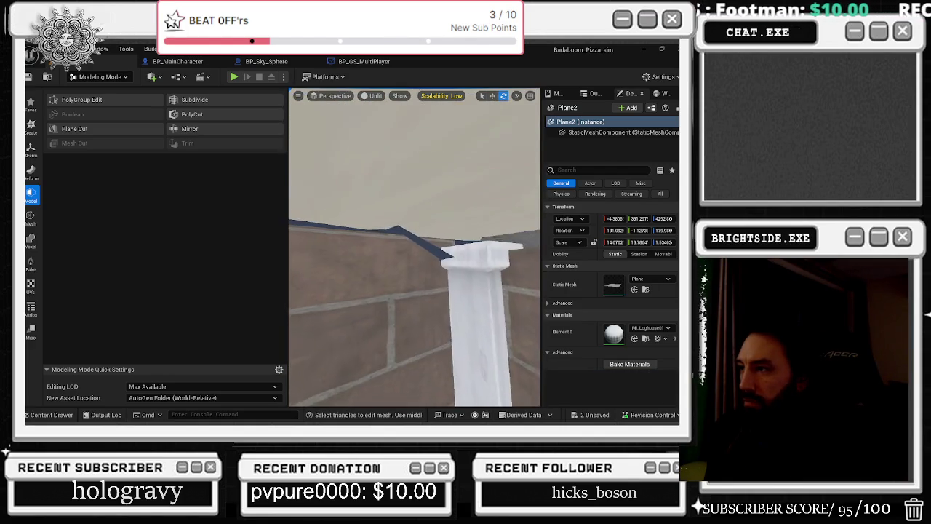
# Select the white pillar mesh Boolean3, switch the viewport to Lit, and start PolyGroup Edit
pyautogui.click(440, 249)
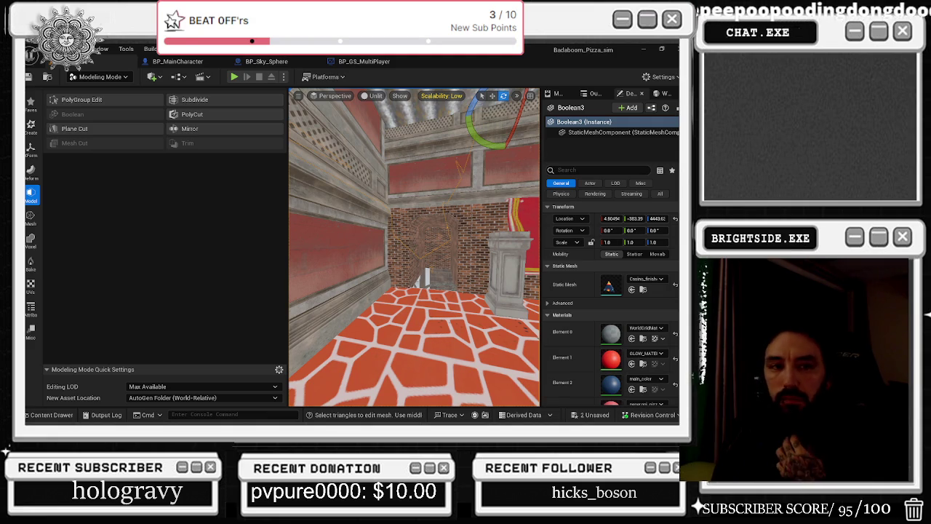
pyautogui.moveTo(415, 247)
pyautogui.mouseDown()
pyautogui.moveTo(363, 249)
pyautogui.moveTo(407, 251)
pyautogui.moveTo(426, 240)
pyautogui.moveTo(385, 206)
pyautogui.moveTo(371, 214)
pyautogui.moveTo(385, 170)
pyautogui.mouseUp()
pyautogui.hotkey('alt', '4')
pyautogui.click(82, 99)
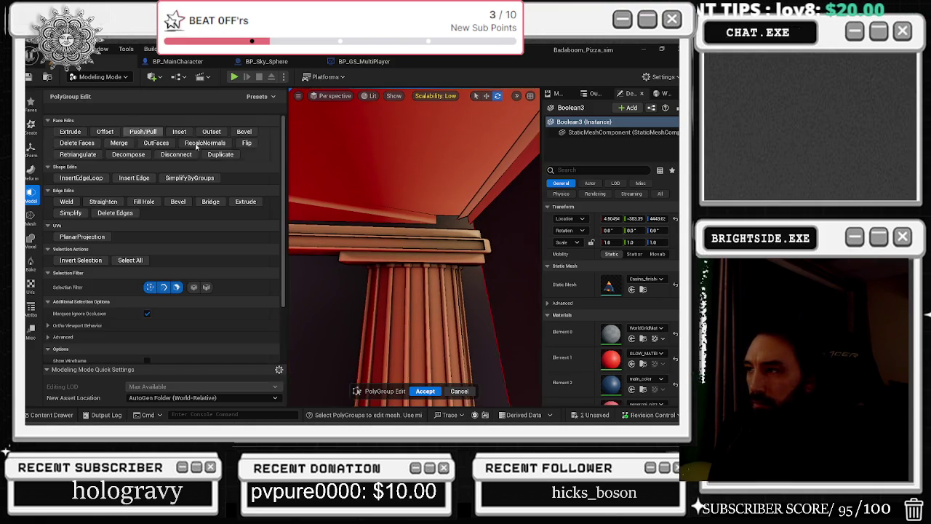
# Undo two trial polygroup moves on Boolean3, exit editing, and open the two unsaved assets
pyautogui.moveTo(385, 170); pyautogui.dragTo(402, 135)
pyautogui.moveTo(353, 245); pyautogui.dragTo(355, 242)
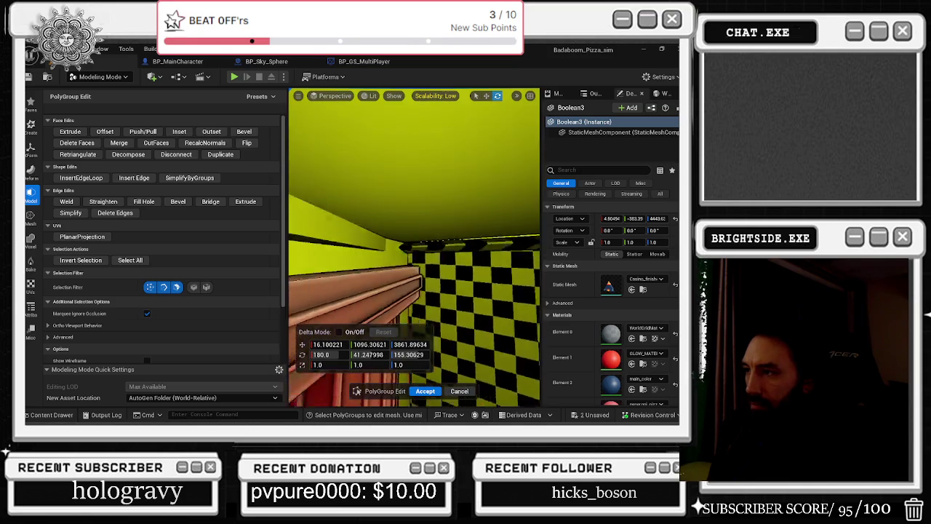
pyautogui.moveTo(403, 270); pyautogui.dragTo(412, 276)
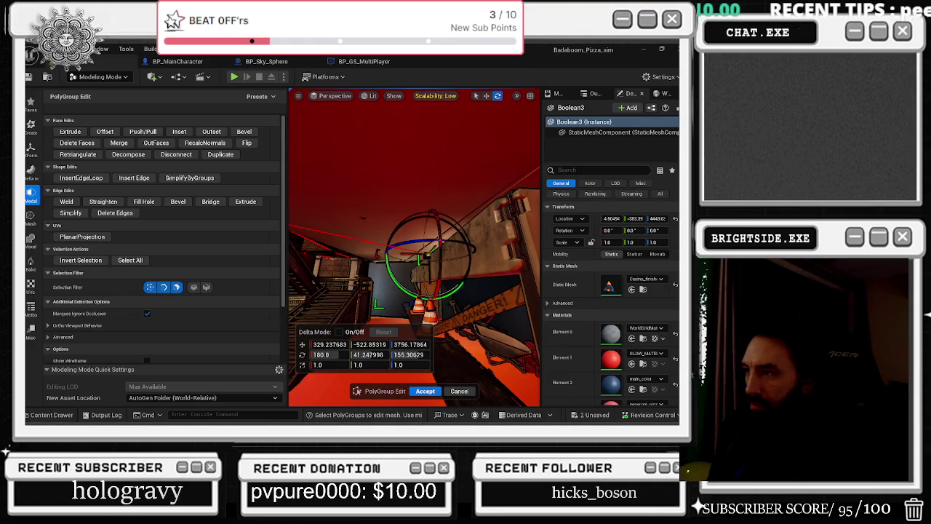
pyautogui.hotkey('ctrl', 'z')
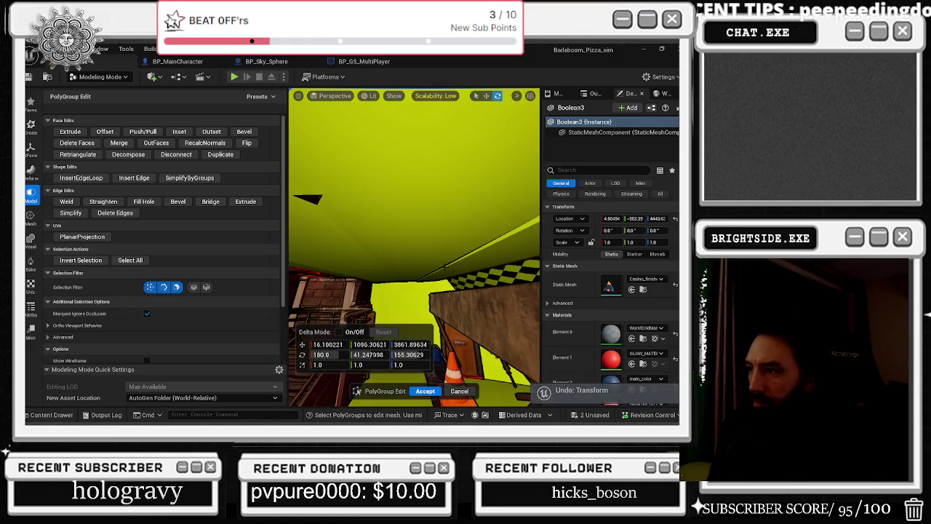
pyautogui.moveTo(457, 237)
pyautogui.mouseDown()
pyautogui.moveTo(407, 291)
pyautogui.moveTo(436, 254)
pyautogui.moveTo(395, 182)
pyautogui.moveTo(429, 169)
pyautogui.moveTo(415, 231)
pyautogui.moveTo(379, 237)
pyautogui.moveTo(464, 286)
pyautogui.moveTo(443, 239)
pyautogui.moveTo(419, 259)
pyautogui.moveTo(460, 299)
pyautogui.moveTo(337, 137)
pyautogui.moveTo(483, 260)
pyautogui.moveTo(432, 270)
pyautogui.mouseUp()
pyautogui.hotkey('ctrl', 'z')
pyautogui.press('Return')
pyautogui.moveTo(477, 325); pyautogui.dragTo(476, 367)
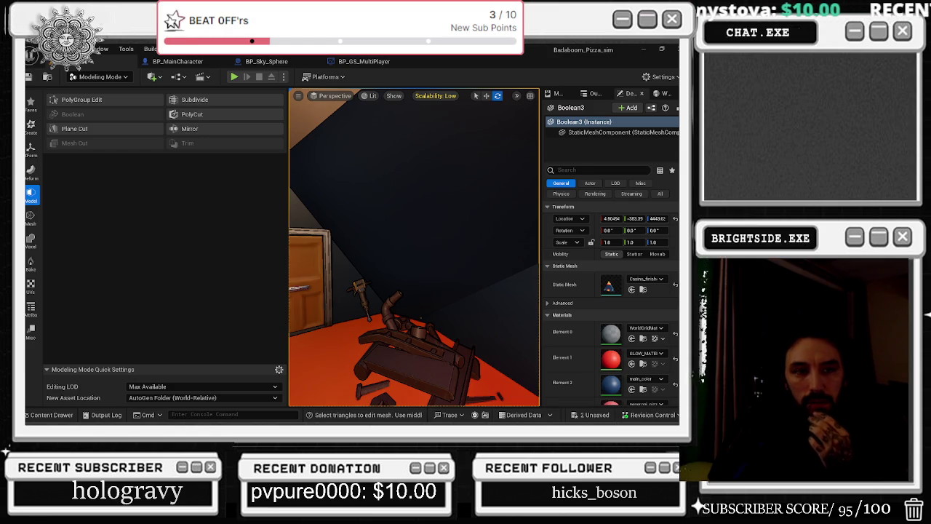
pyautogui.click(593, 414)
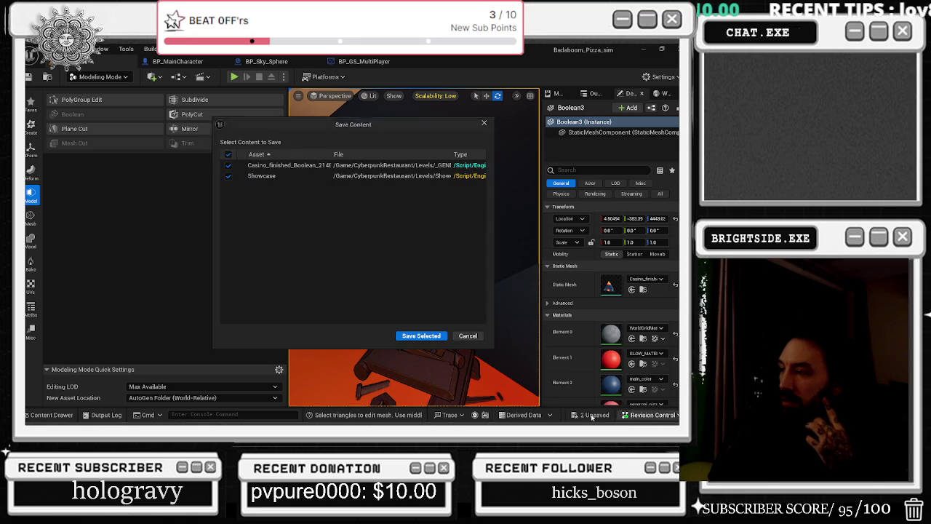
# Save the Casino_finished_Boolean mesh and Showcase level, then return to Selection Mode
pyautogui.click(422, 333)
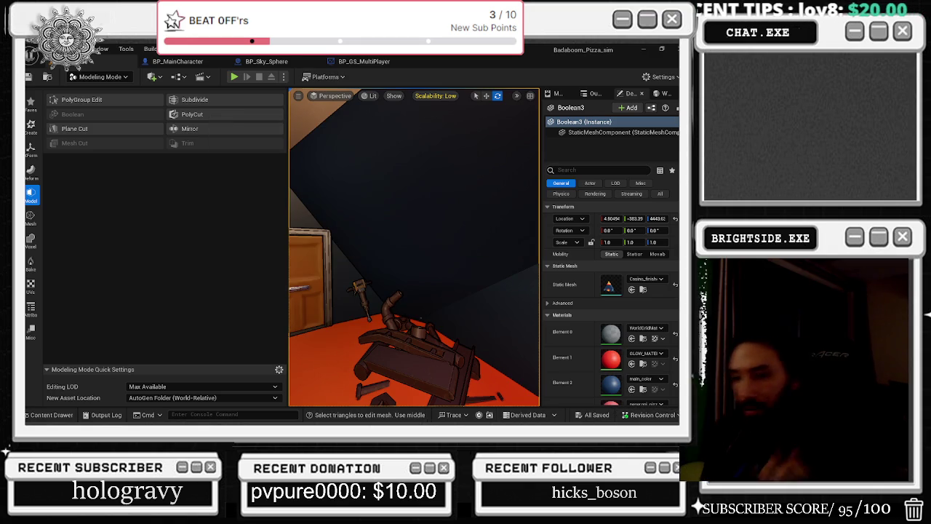
pyautogui.click(100, 77)
pyautogui.click(93, 92)
# Fly the viewport through the arched doorway, over the village, and back to the pizza room
pyautogui.moveTo(284, 248)
pyautogui.mouseDown()
pyautogui.moveTo(328, 232)
pyautogui.moveTo(341, 210)
pyautogui.moveTo(226, 221)
pyautogui.moveTo(237, 222)
pyautogui.mouseUp()
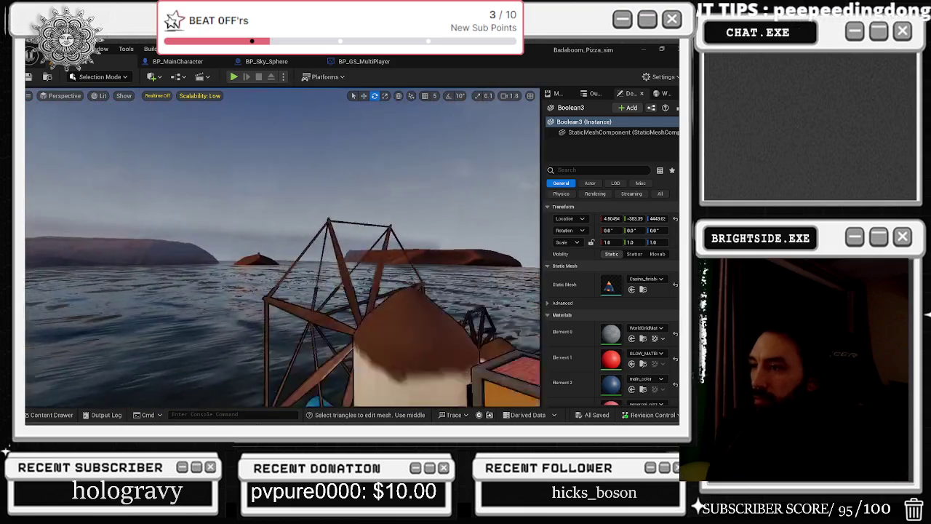
pyautogui.scroll(3, 227, 223)
pyautogui.scroll(1, 226, 221)
pyautogui.scroll(-2, 236, 222)
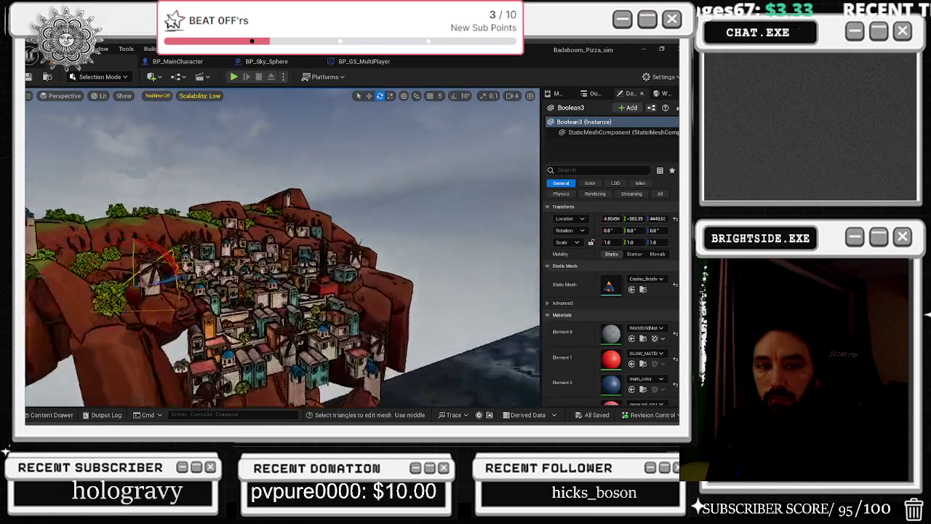
pyautogui.moveTo(237, 222); pyautogui.dragTo(237, 222)
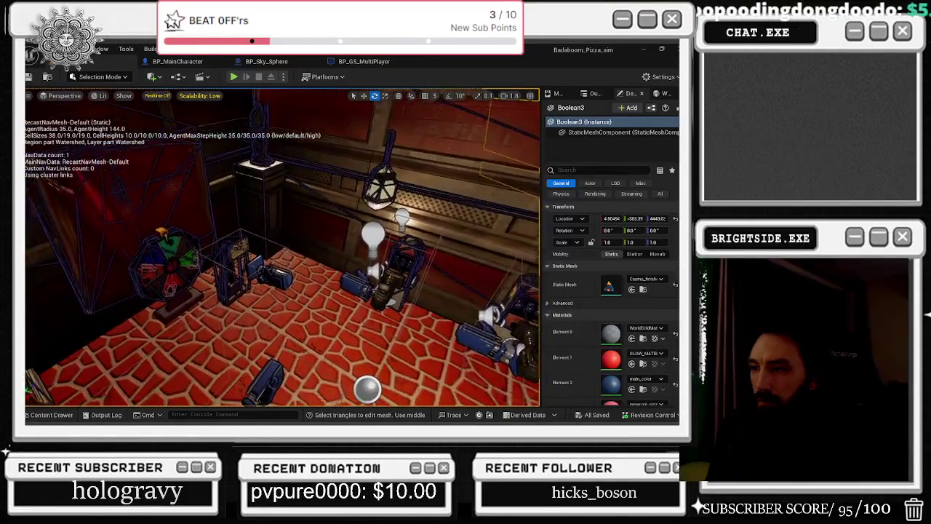
pyautogui.moveTo(291, 248); pyautogui.dragTo(197, 258)
# Resize the spinning wheel's Box trigger (Z extent 32, Y about 26) and move it closer to the wheel
pyautogui.click(357, 169)
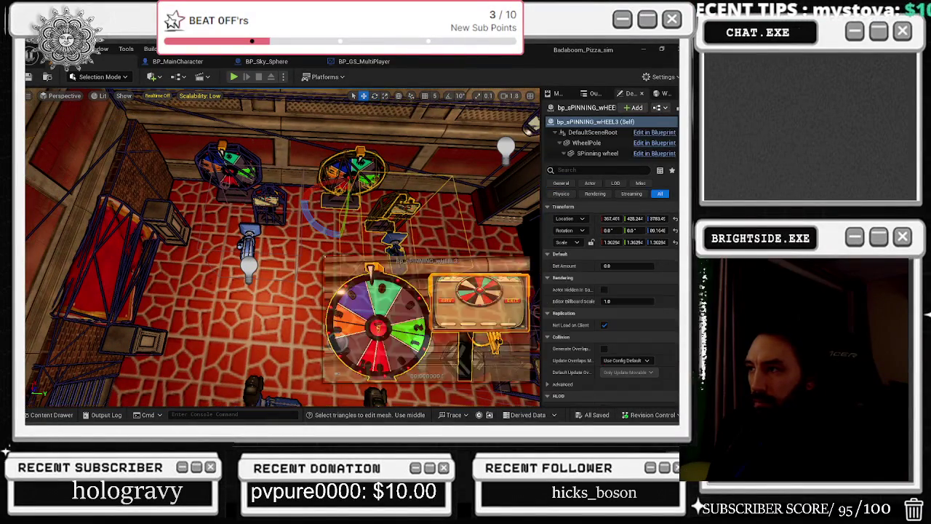
pyautogui.scroll(-5, 586, 156)
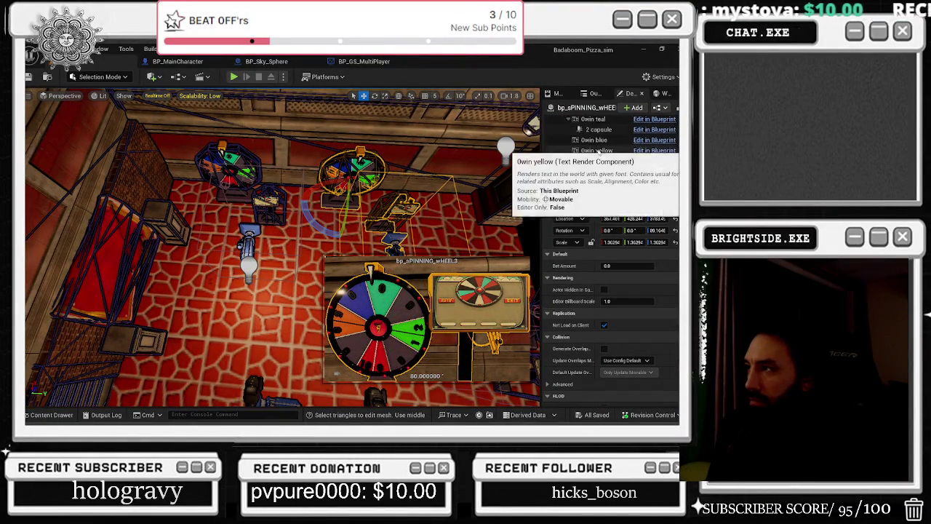
pyautogui.scroll(-4, 613, 155)
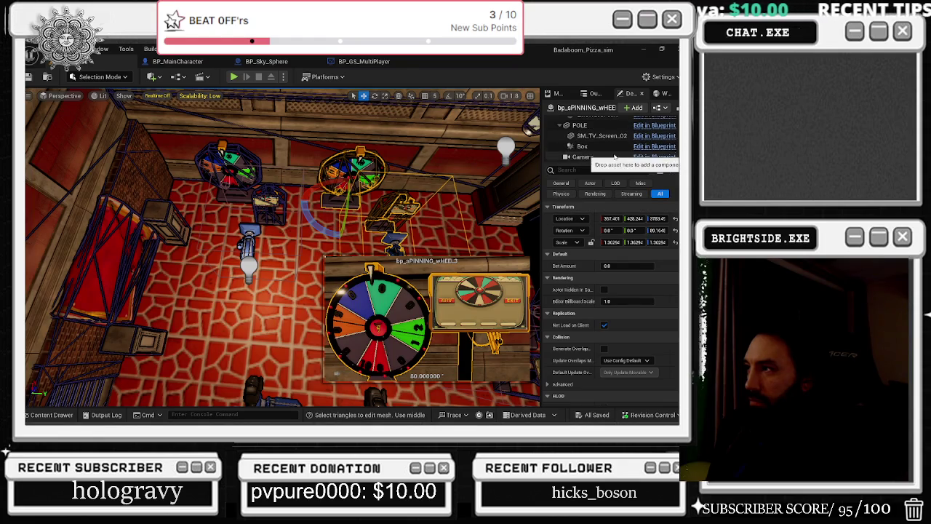
pyautogui.click(597, 146)
pyautogui.moveTo(609, 277); pyautogui.dragTo(623, 277)
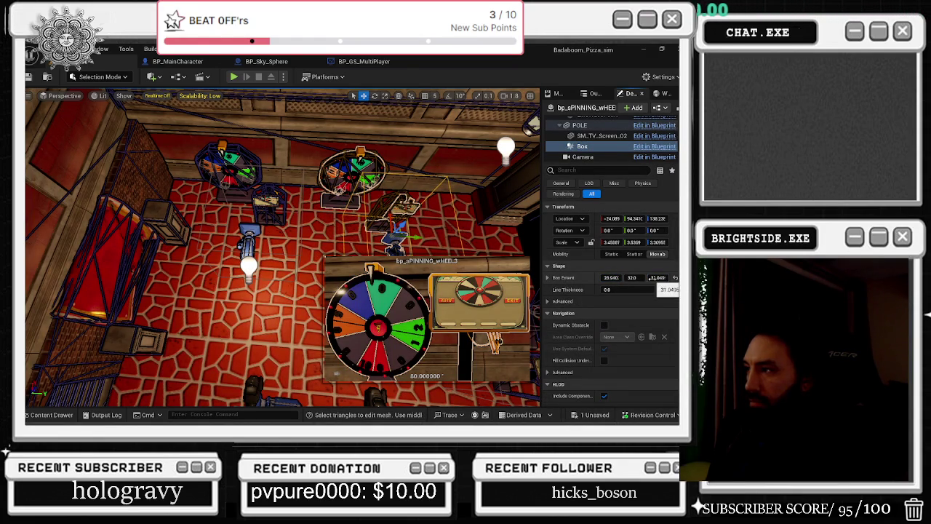
pyautogui.press('Return')
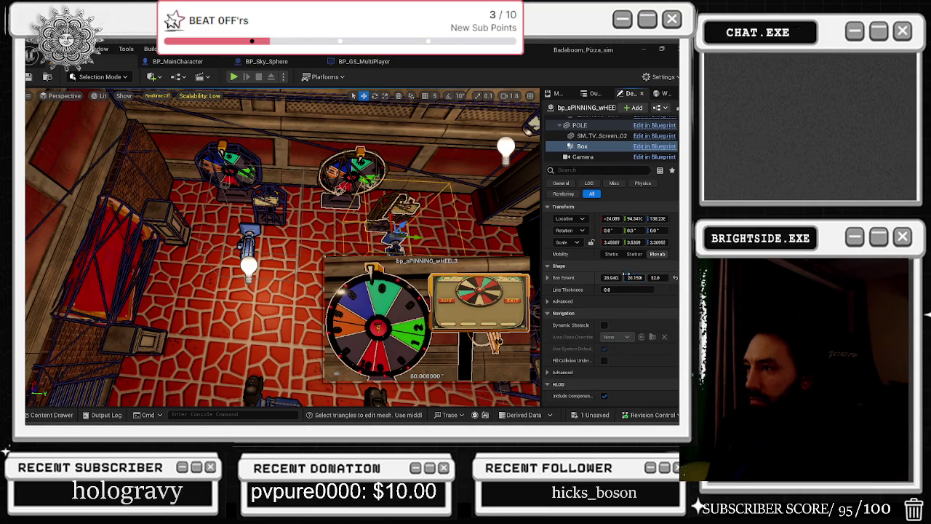
pyautogui.moveTo(635, 277); pyautogui.dragTo(626, 278)
pyautogui.moveTo(378, 173); pyautogui.dragTo(383, 169)
# Lower the Box trigger by about 20 units, checking it in perspective view
pyautogui.press('p')
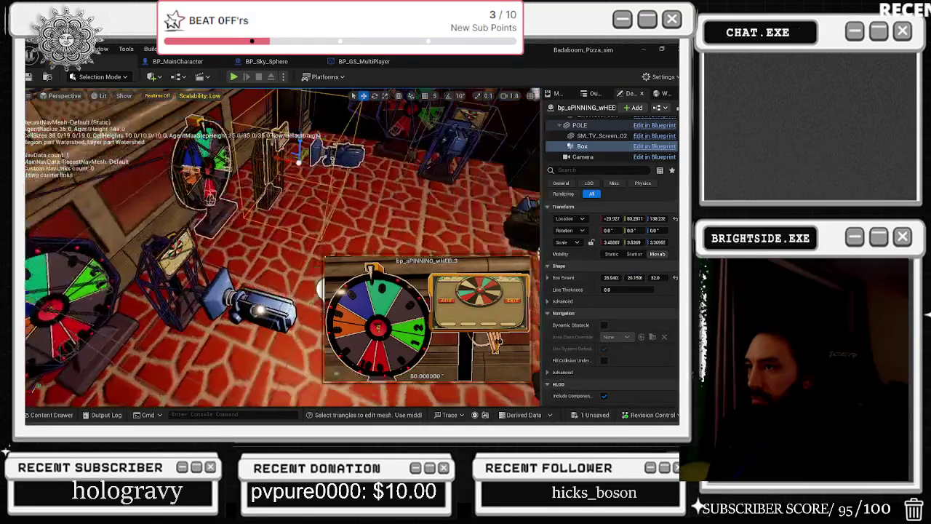
pyautogui.scroll(-5, 283, 247)
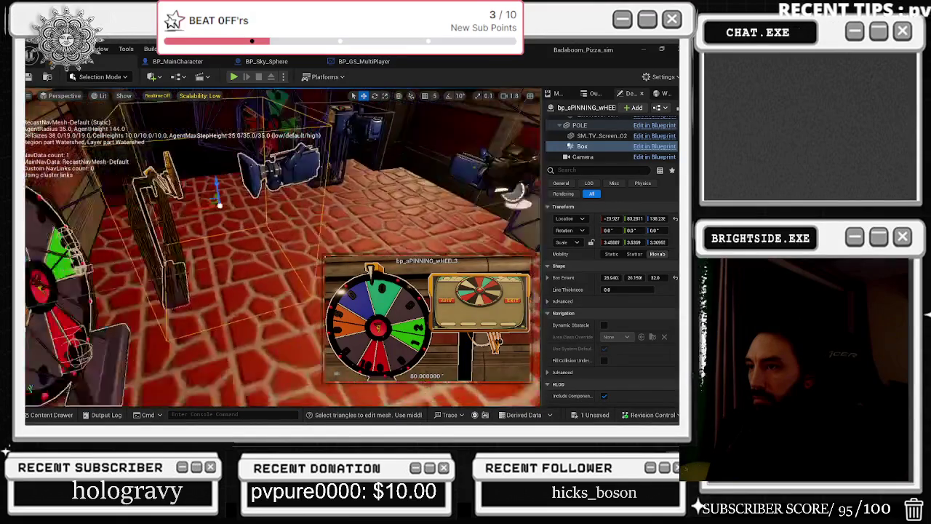
pyautogui.moveTo(283, 248)
pyautogui.mouseDown()
pyautogui.moveTo(262, 251)
pyautogui.moveTo(306, 247)
pyautogui.moveTo(284, 247)
pyautogui.mouseUp()
pyautogui.moveTo(285, 187); pyautogui.dragTo(294, 210)
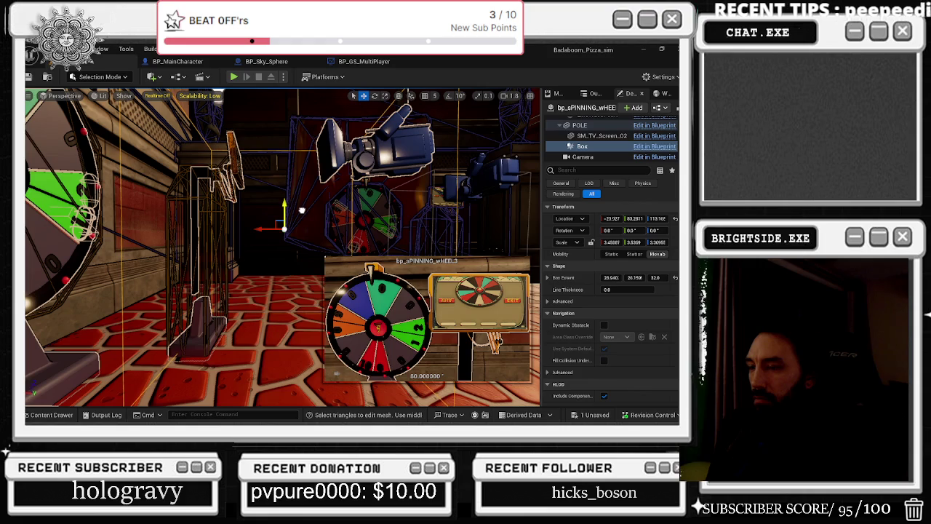
pyautogui.moveTo(284, 247); pyautogui.dragTo(255, 289)
# Shrink the left spinning wheel's Box trigger X extent to about 17
pyautogui.click(157, 193)
pyautogui.click(620, 145)
pyautogui.moveTo(617, 280)
pyautogui.mouseDown()
pyautogui.moveTo(590, 280)
pyautogui.moveTo(627, 277)
pyautogui.mouseUp()
pyautogui.moveTo(284, 248)
pyautogui.mouseDown()
pyautogui.moveTo(240, 230)
pyautogui.moveTo(254, 220)
pyautogui.moveTo(247, 227)
pyautogui.moveTo(257, 239)
pyautogui.mouseUp()
# Slide bp_sPINNING_wHEEL2's Box trigger further along X and widen its X extent to about 25.7
pyautogui.scroll(-5, 282, 248)
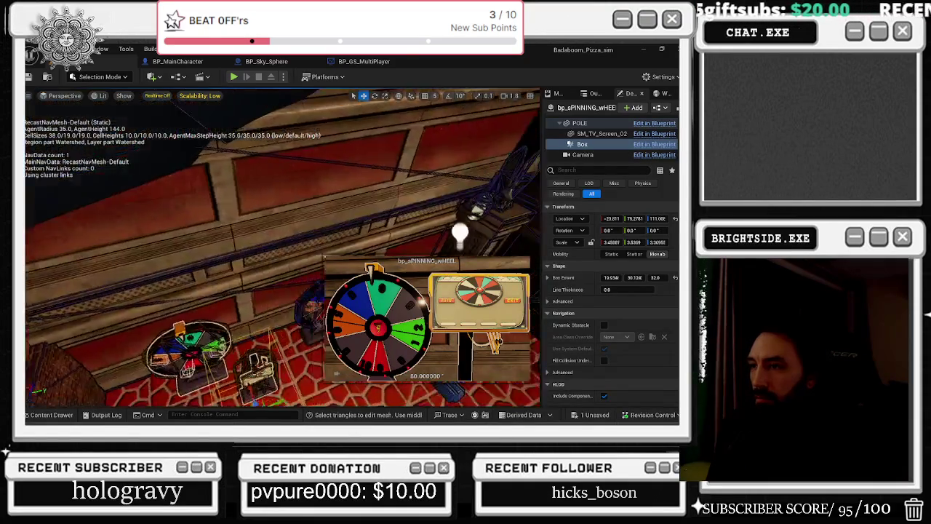
pyautogui.scroll(-2, 282, 248)
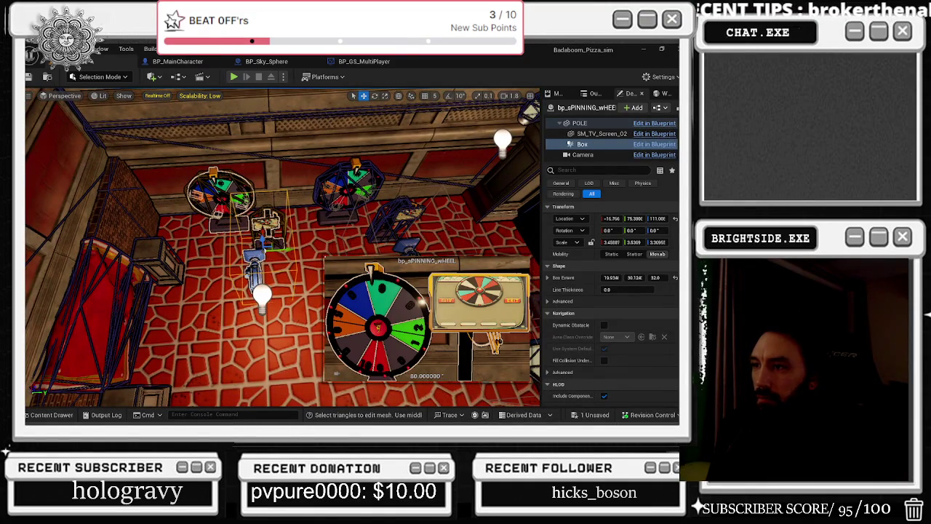
pyautogui.moveTo(281, 249); pyautogui.dragTo(250, 246)
pyautogui.press('Right')
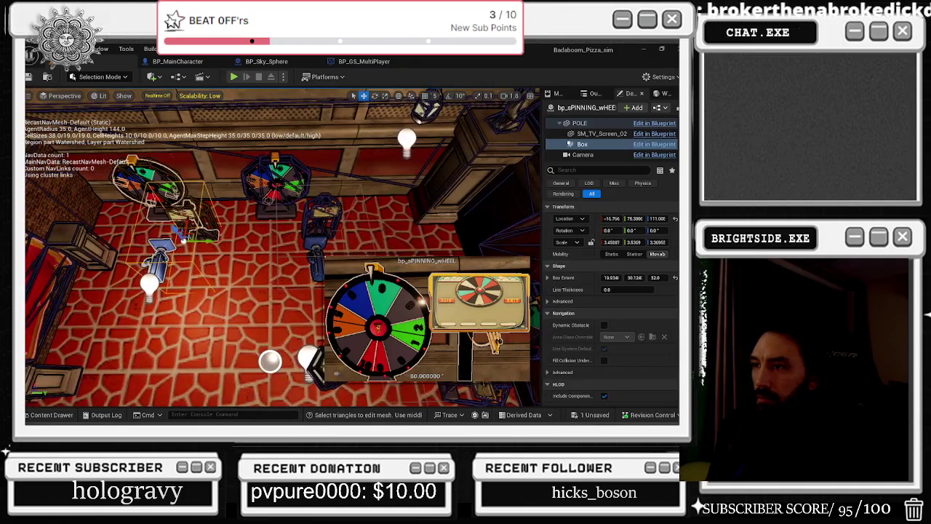
pyautogui.hotkey('ctrl', 'z')
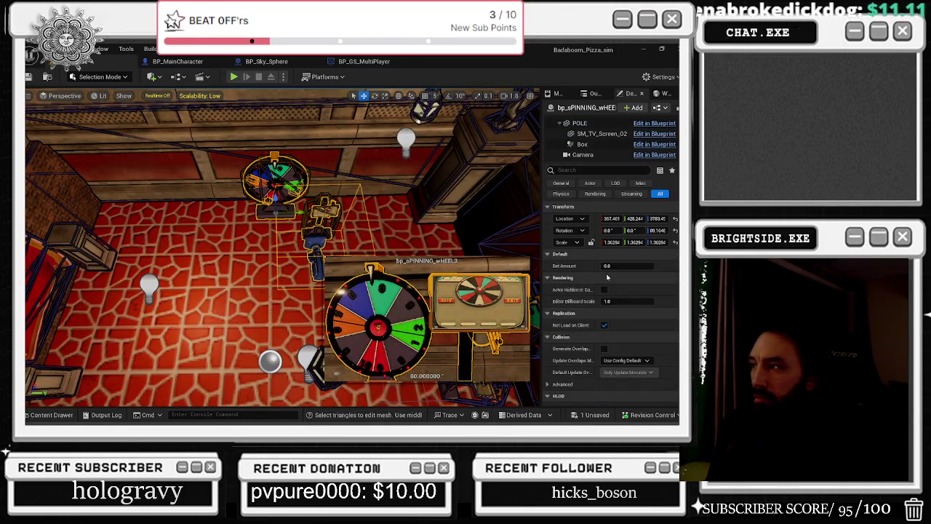
pyautogui.click(608, 144)
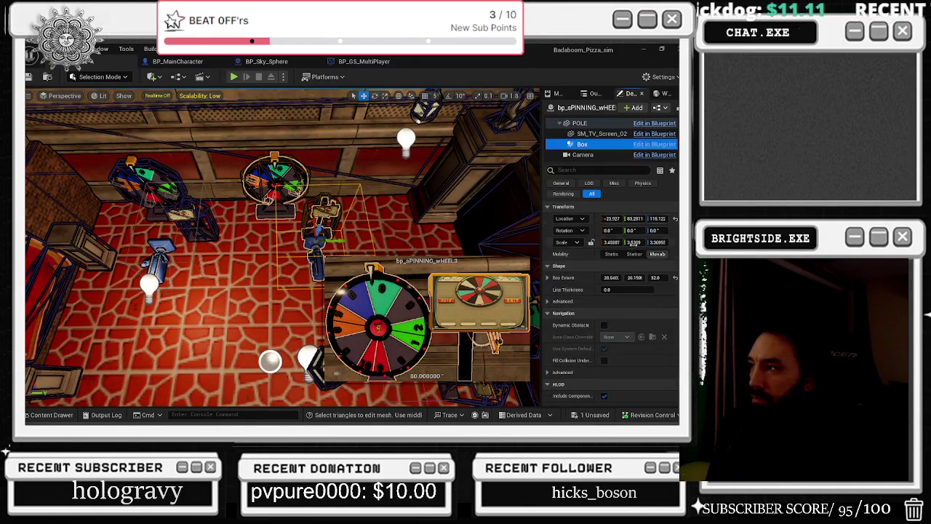
pyautogui.click(611, 277)
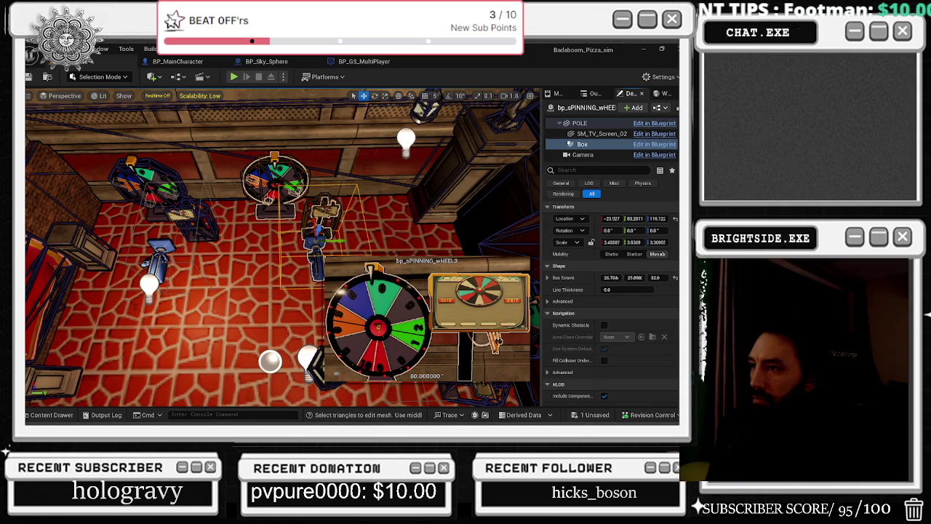
pyautogui.moveTo(328, 241)
pyautogui.mouseDown()
pyautogui.moveTo(343, 242)
pyautogui.moveTo(306, 218)
pyautogui.moveTo(284, 227)
pyautogui.moveTo(266, 189)
pyautogui.moveTo(251, 205)
pyautogui.moveTo(274, 200)
pyautogui.moveTo(274, 182)
pyautogui.moveTo(259, 204)
pyautogui.mouseUp()
pyautogui.click(591, 416)
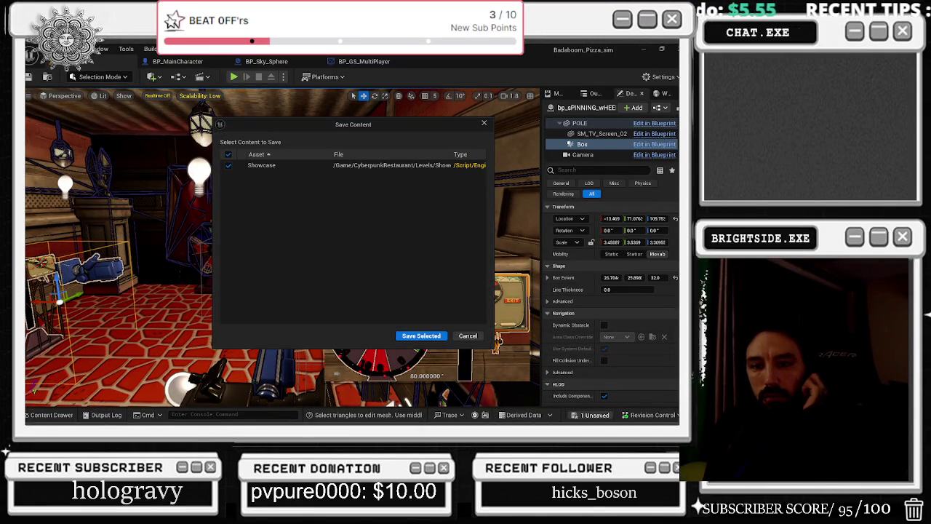
# Save the Showcase level and start a Play-In-Editor playtest
pyautogui.click(421, 336)
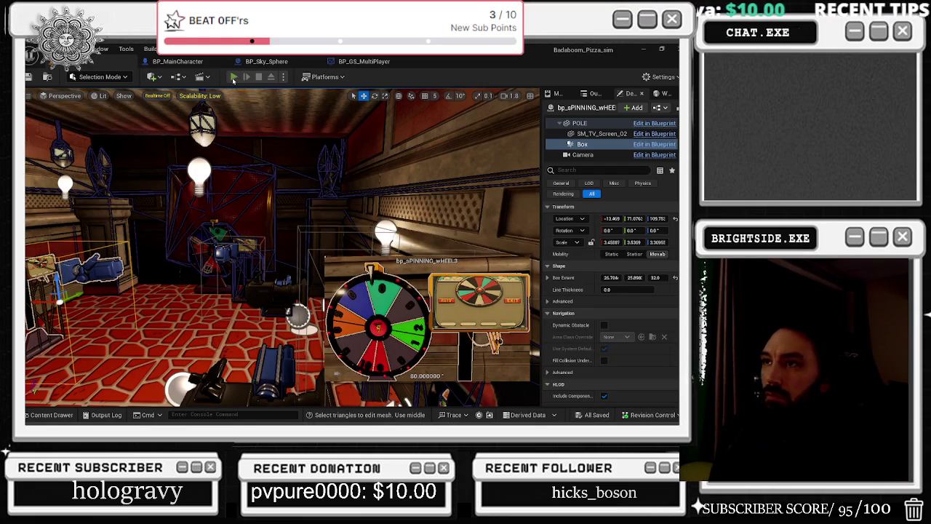
pyautogui.hotkey('alt', 'p')
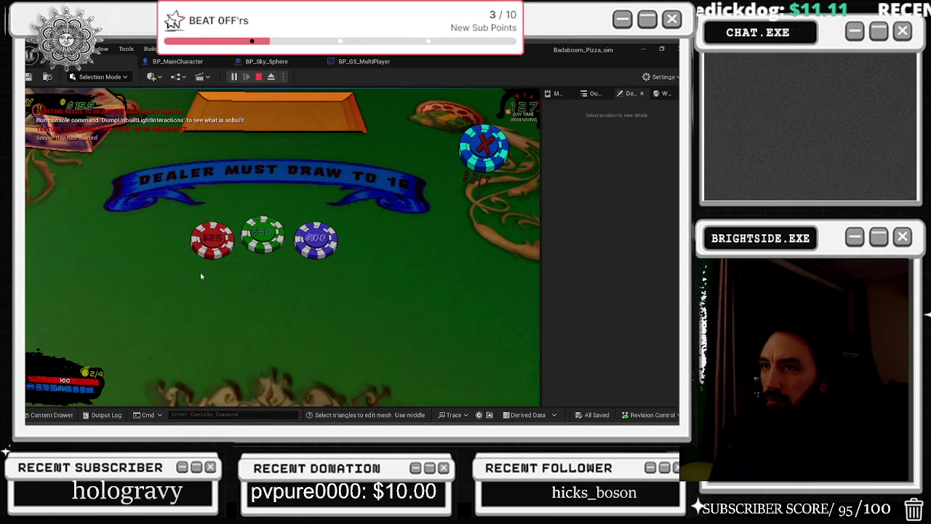
# Leave the blackjack table and walk the chef through the corridor along the canyon path
pyautogui.press('Escape')
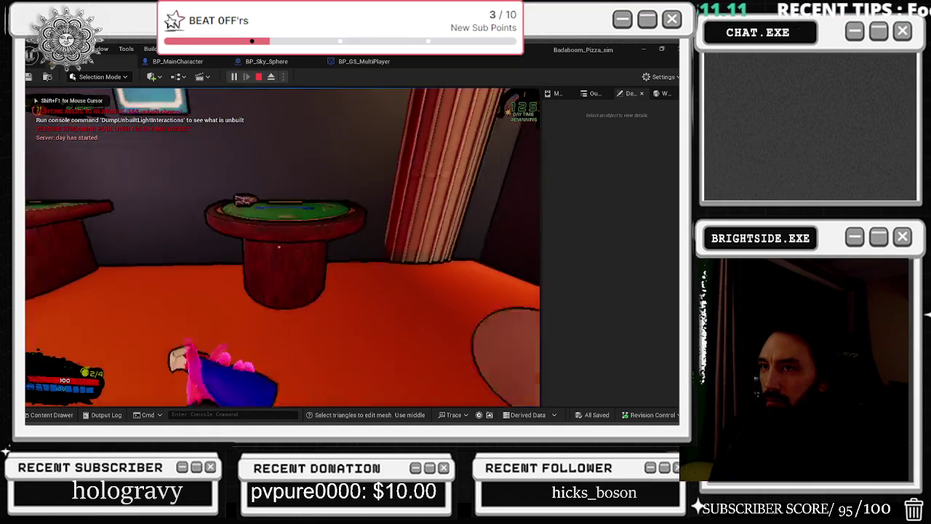
pyautogui.press('w')
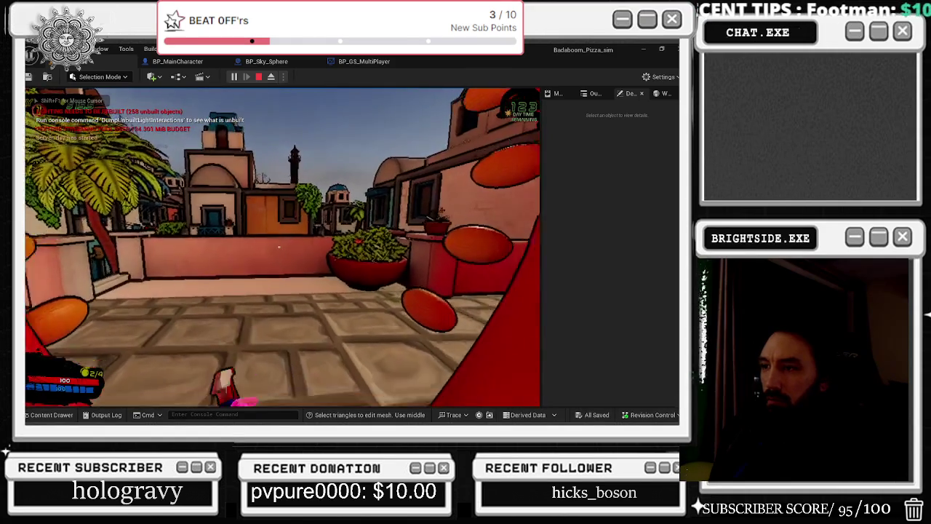
pyautogui.press('w')
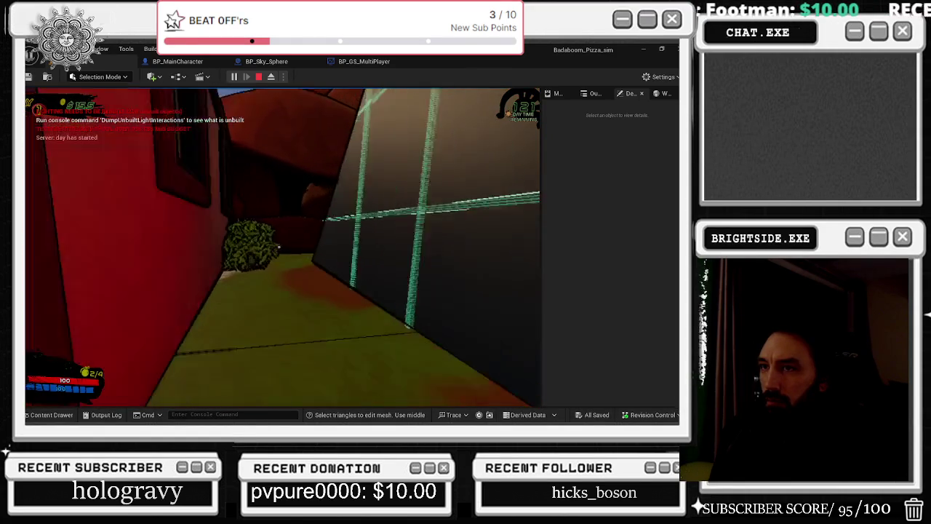
pyautogui.press('w')
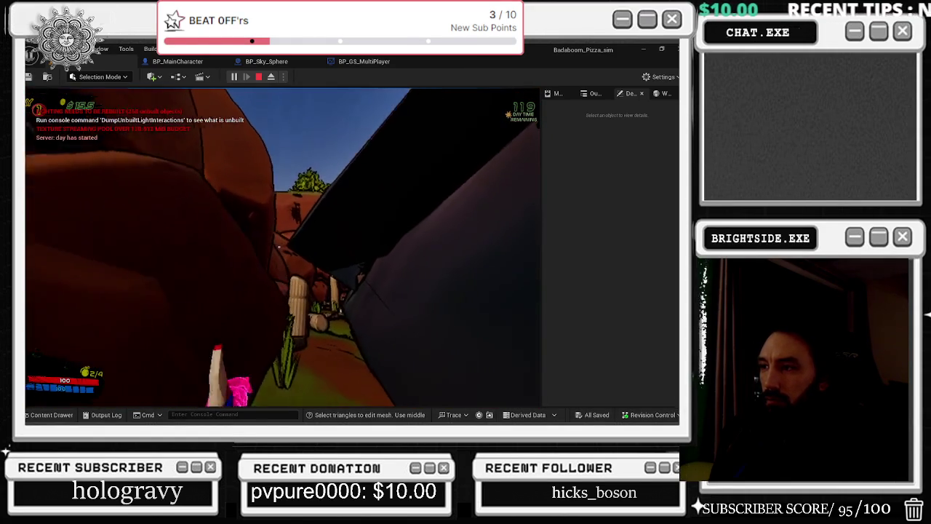
pyautogui.press('w')
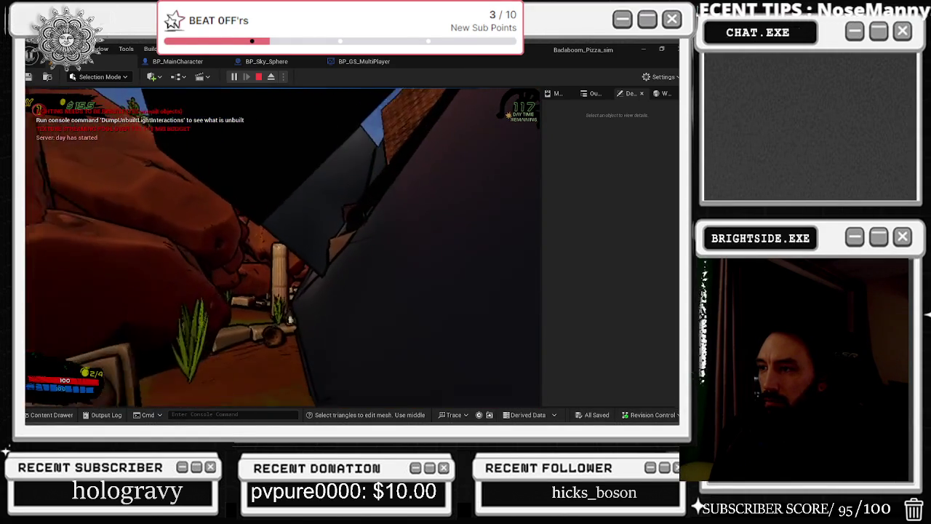
pyautogui.press('w')
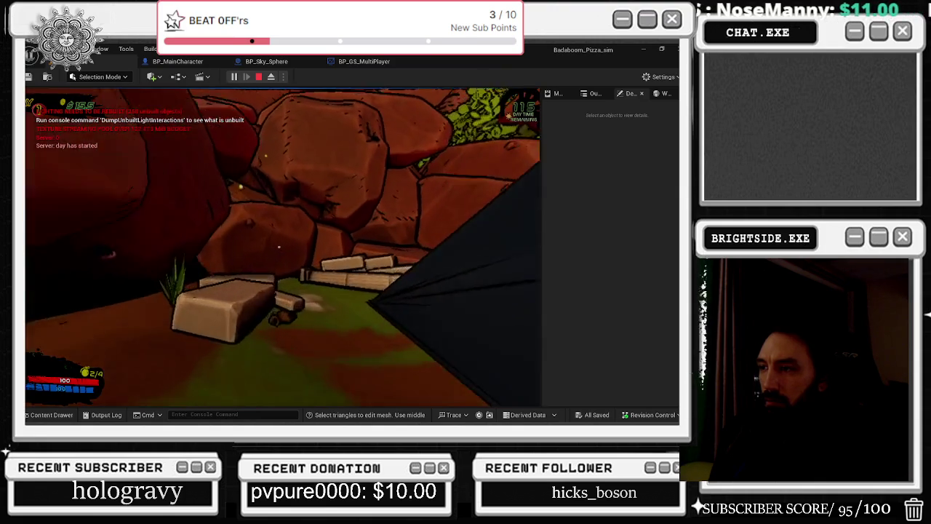
pyautogui.press('w')
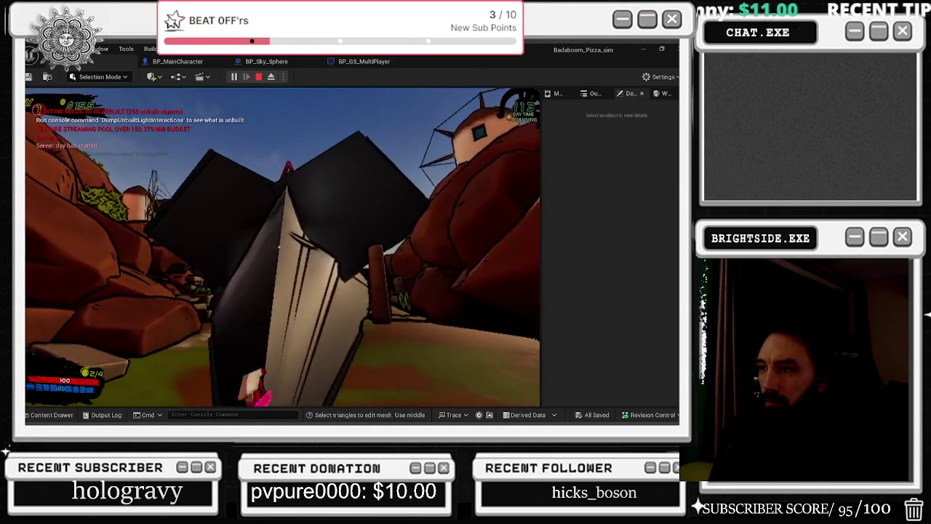
pyautogui.press('w')
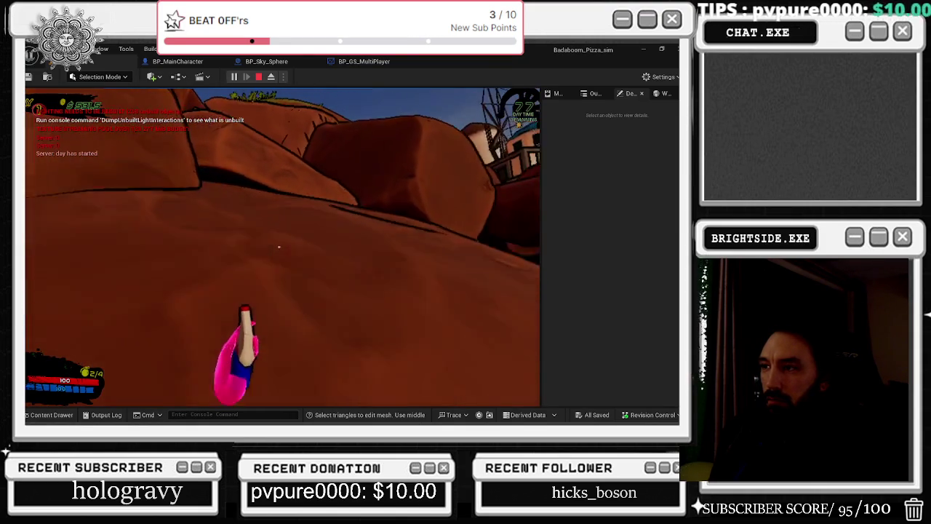
pyautogui.hotkey('alt', 'Tab')
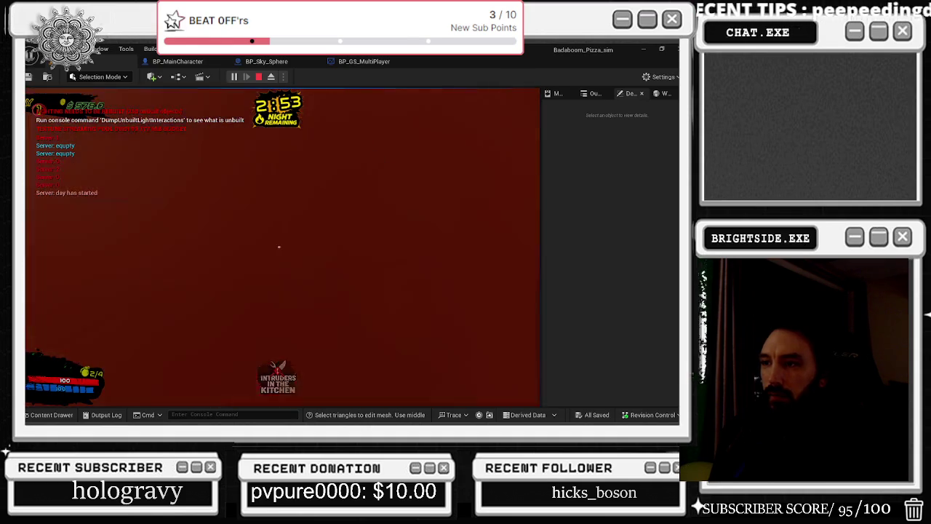
# Walk the chef through the bushes to the rocks, swinging the pan along the way
pyautogui.click(279, 248)
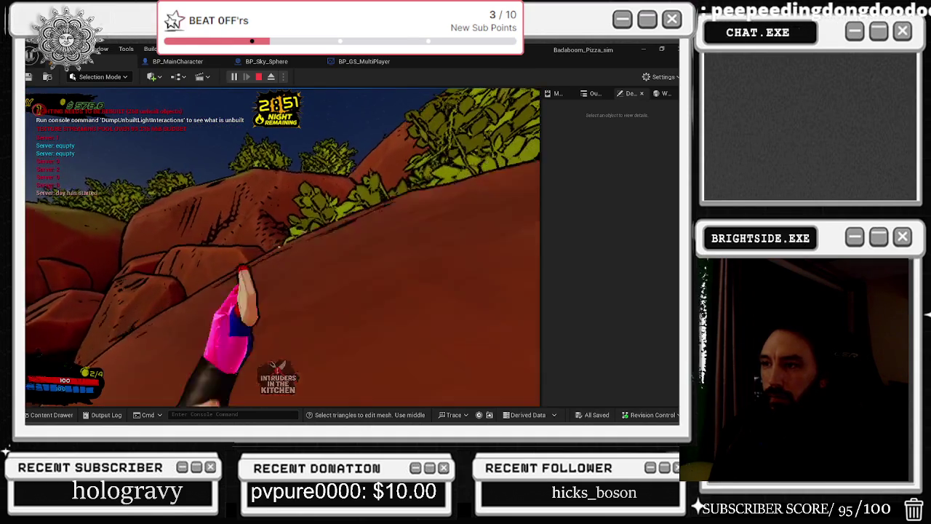
pyautogui.press('w')
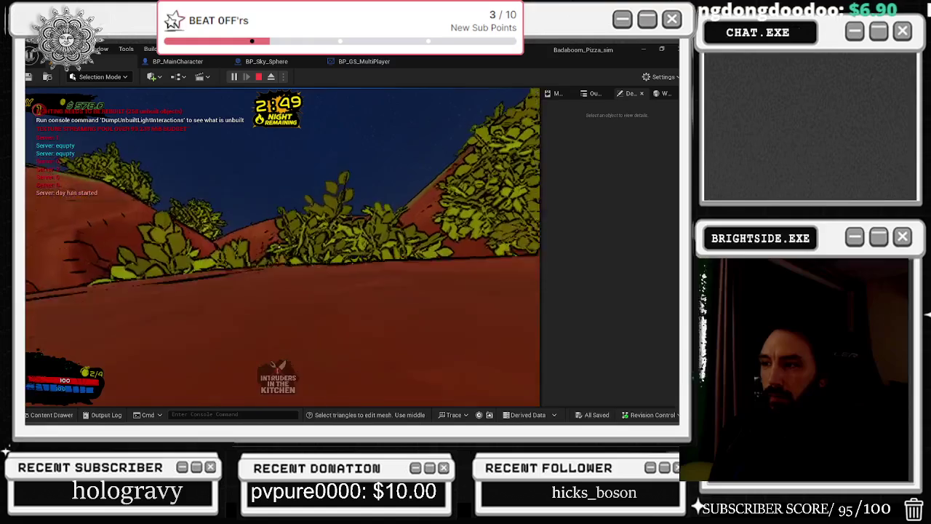
pyautogui.click(278, 248)
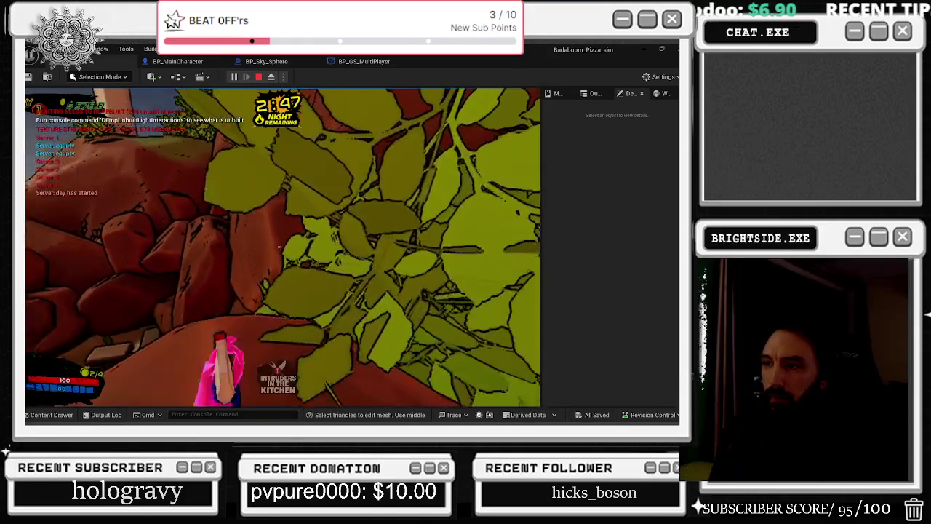
pyautogui.press('w')
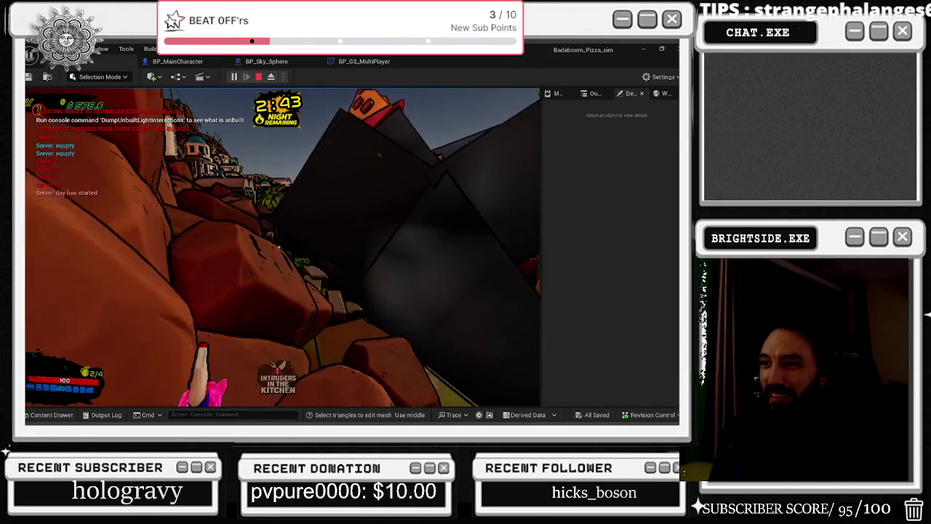
pyautogui.click(279, 247)
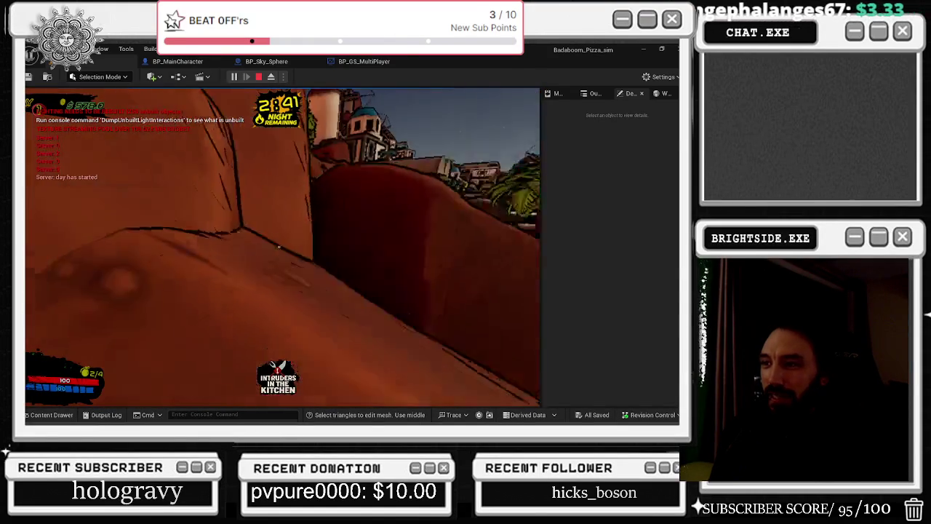
pyautogui.click(278, 247)
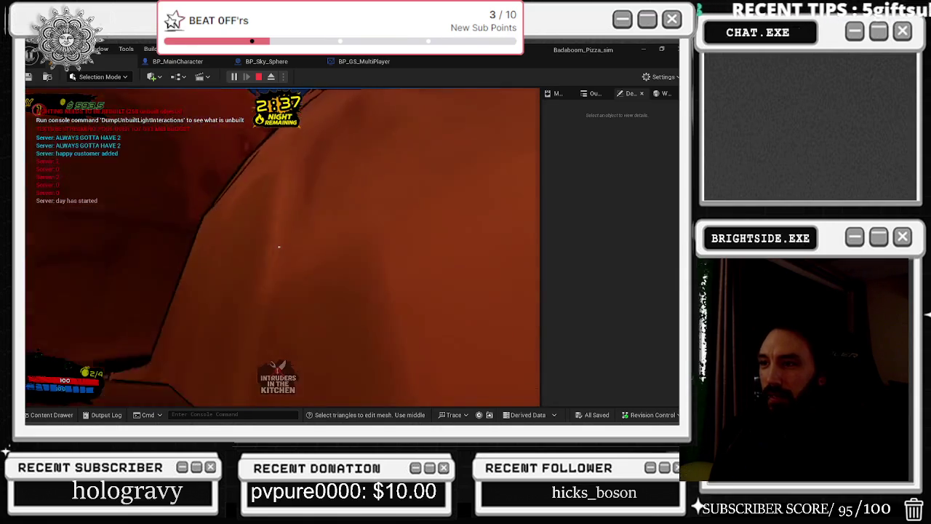
pyautogui.click(278, 248)
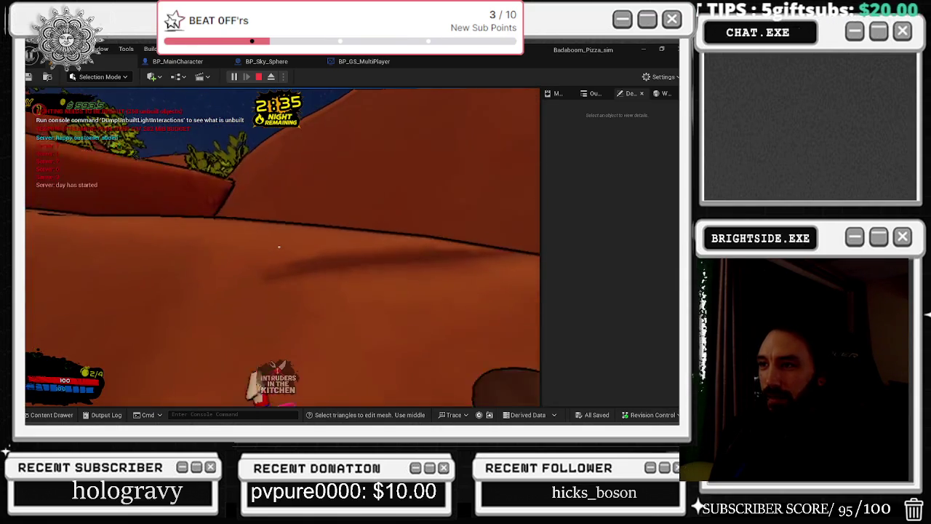
pyautogui.click(279, 248)
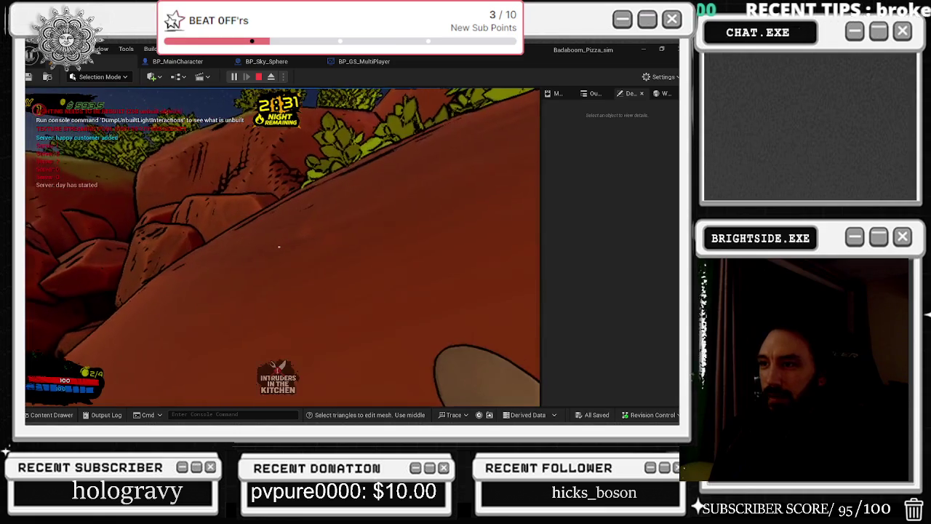
# Switch to the third-person camera and climb the chef up and over the rock pile
pyautogui.press('w')
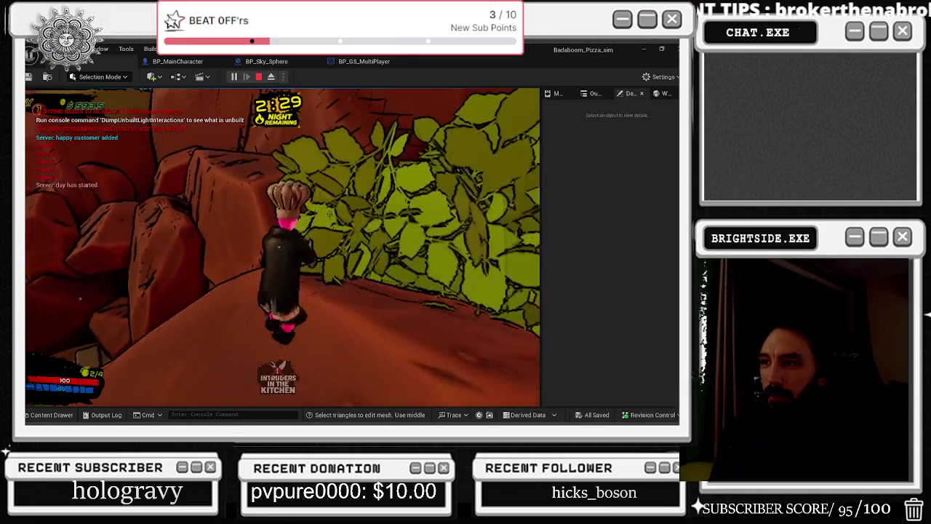
pyautogui.press('w')
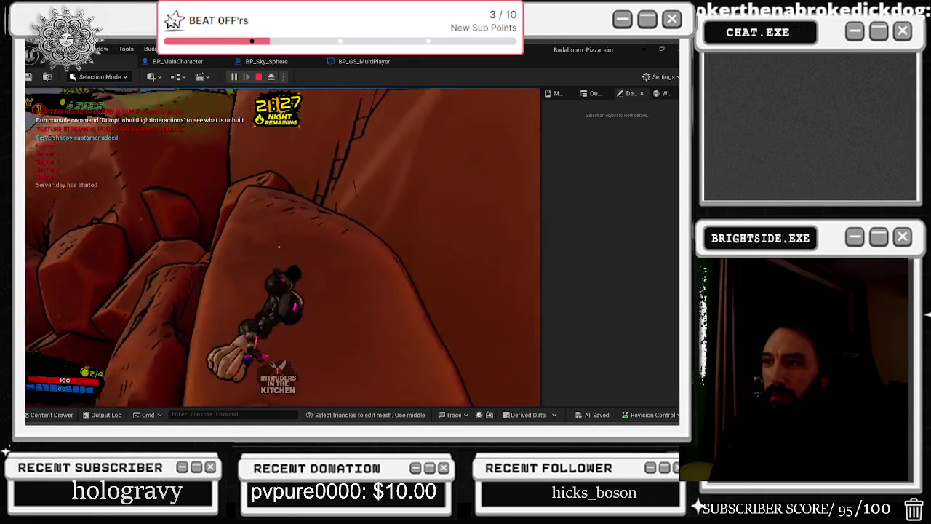
pyautogui.press('w')
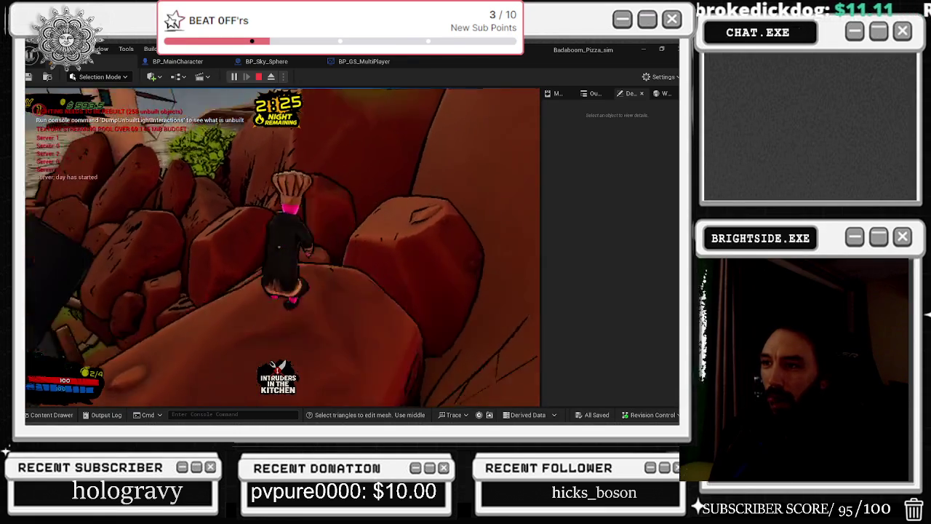
pyautogui.press('w')
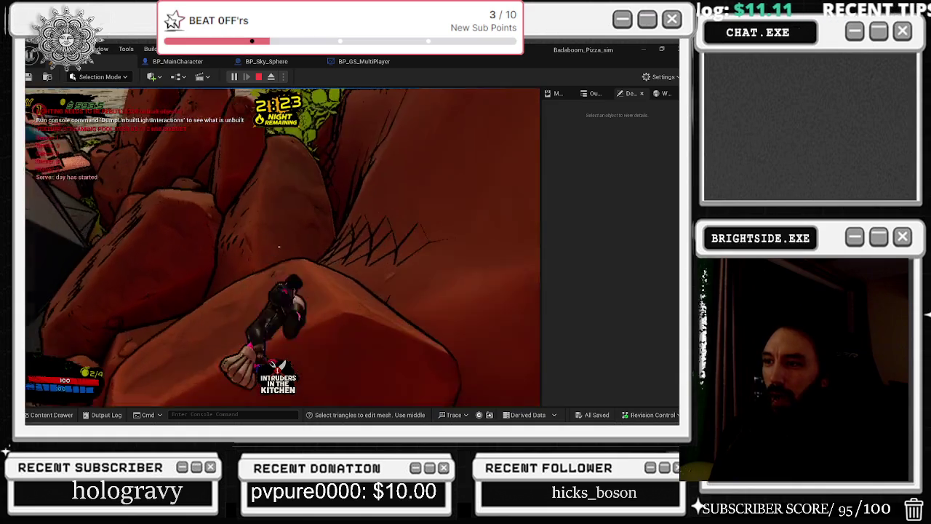
pyautogui.press('w')
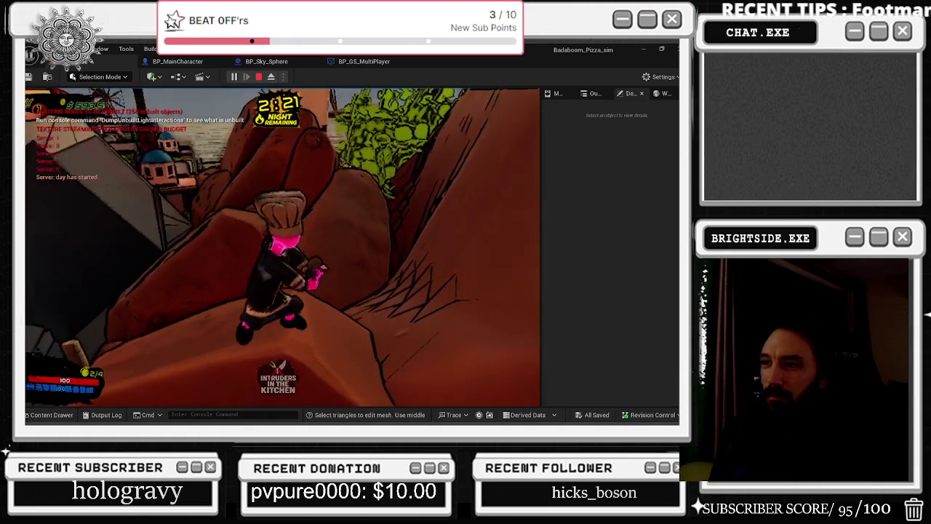
pyautogui.press('w')
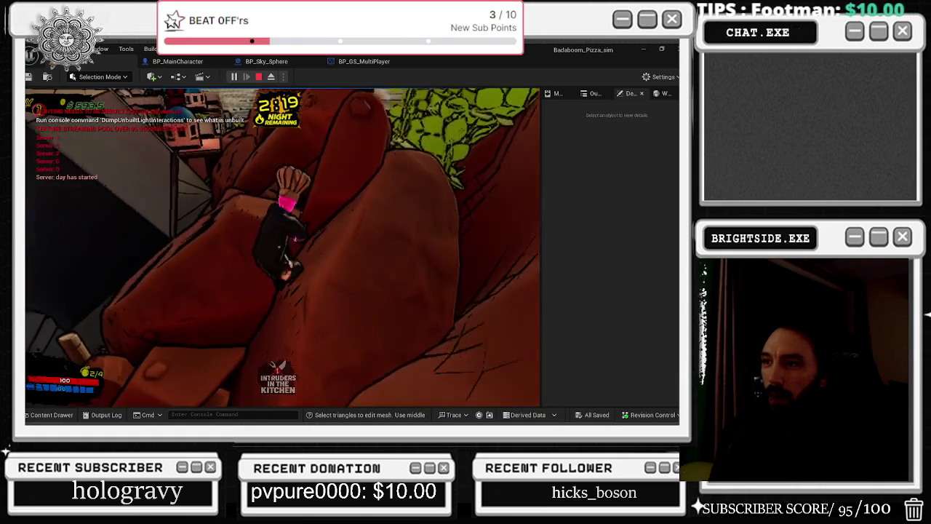
pyautogui.press('w')
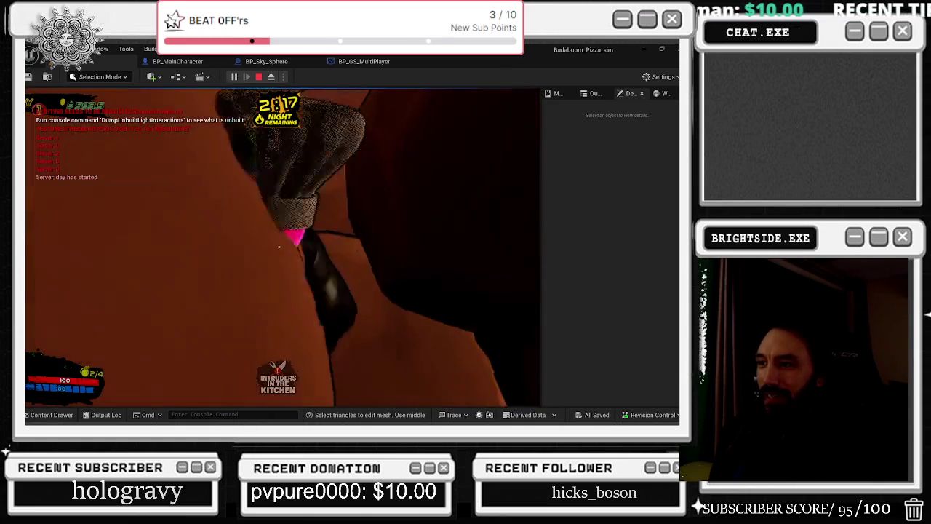
pyautogui.press('w')
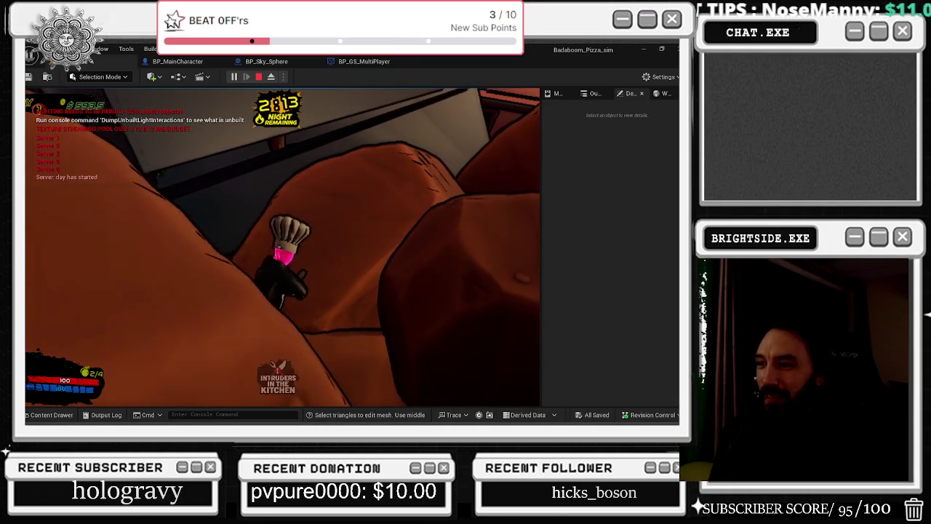
pyautogui.press('w')
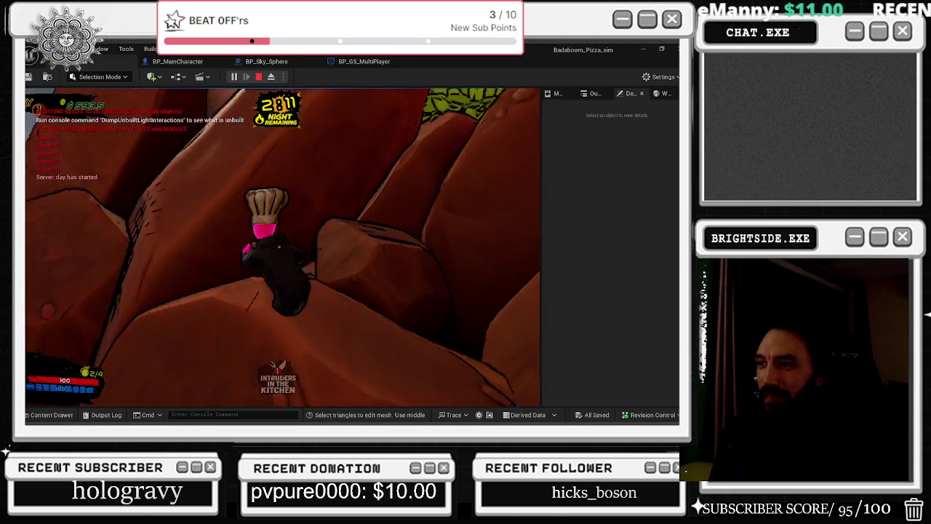
pyautogui.press('w')
pyautogui.press('w')
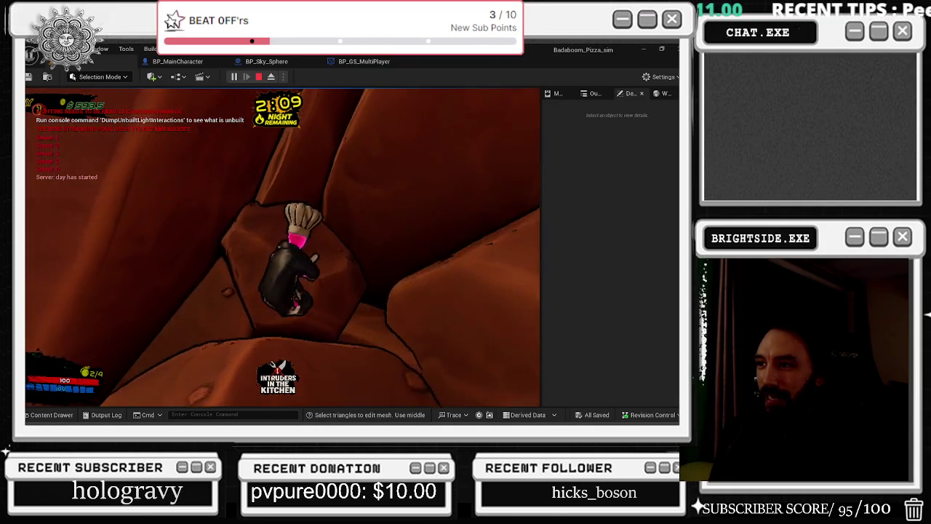
pyautogui.press('w')
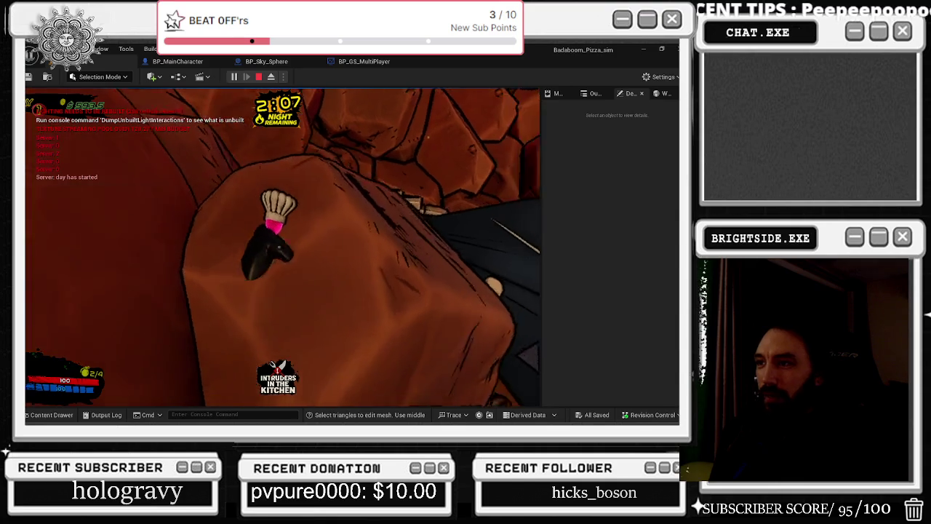
pyautogui.press('w')
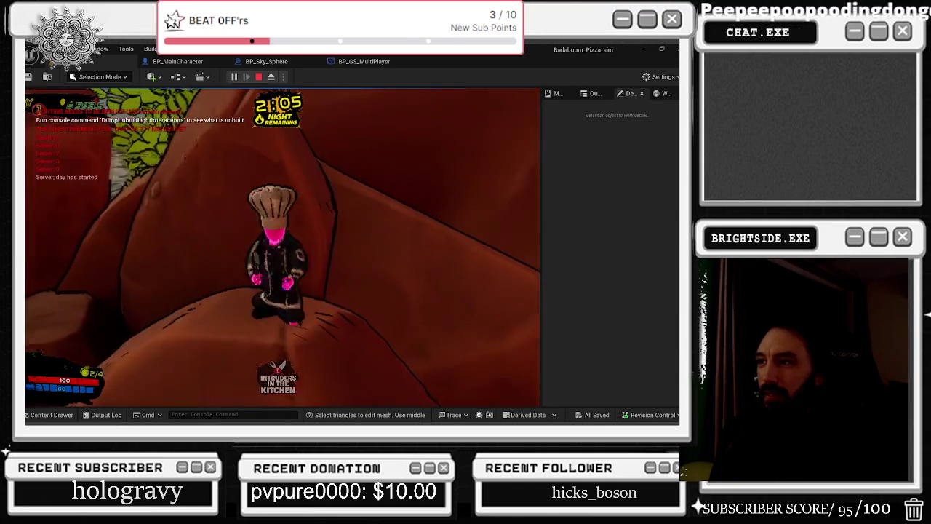
# Guide the chef across the last rocks onto the path toward town
pyautogui.press('w')
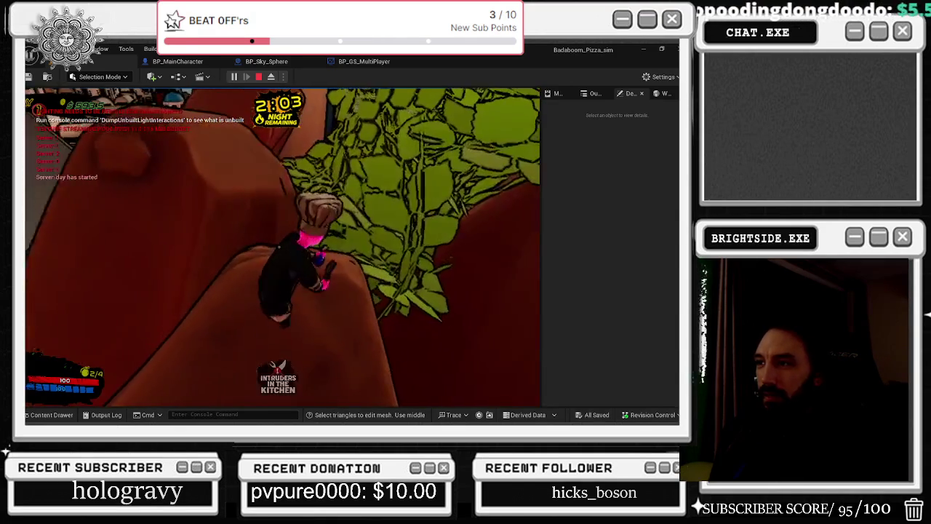
pyautogui.press('w')
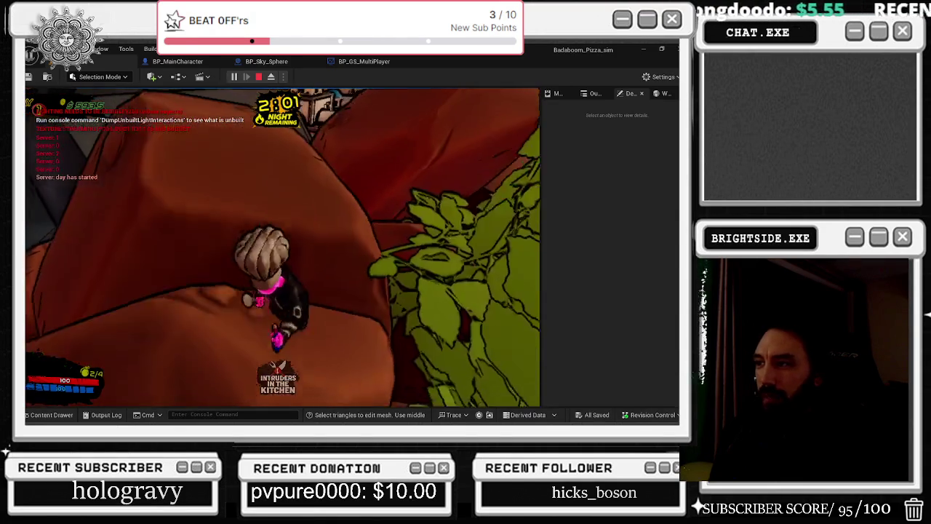
pyautogui.press('w')
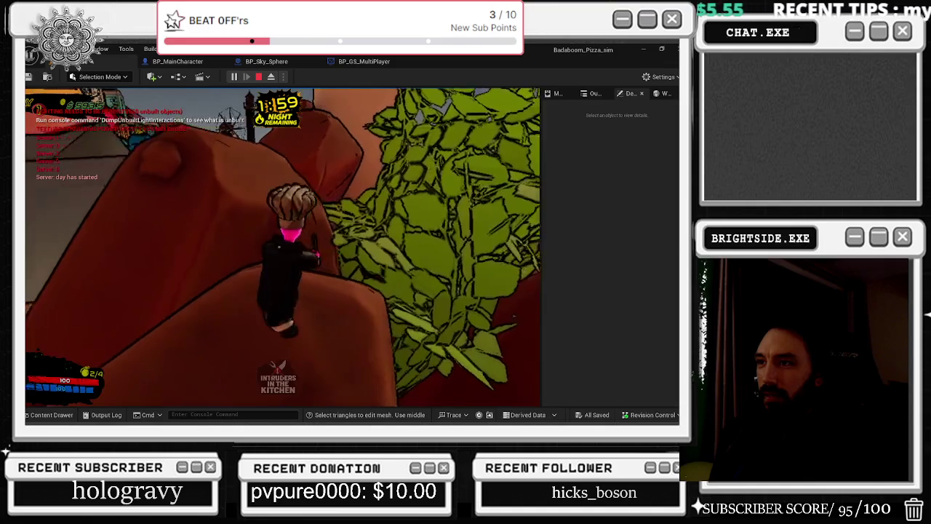
pyautogui.press('w')
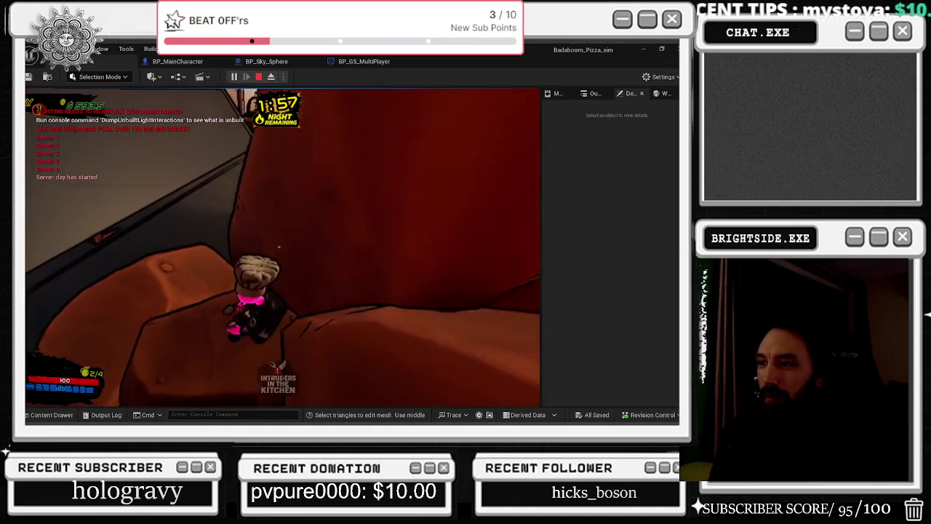
pyautogui.press('w')
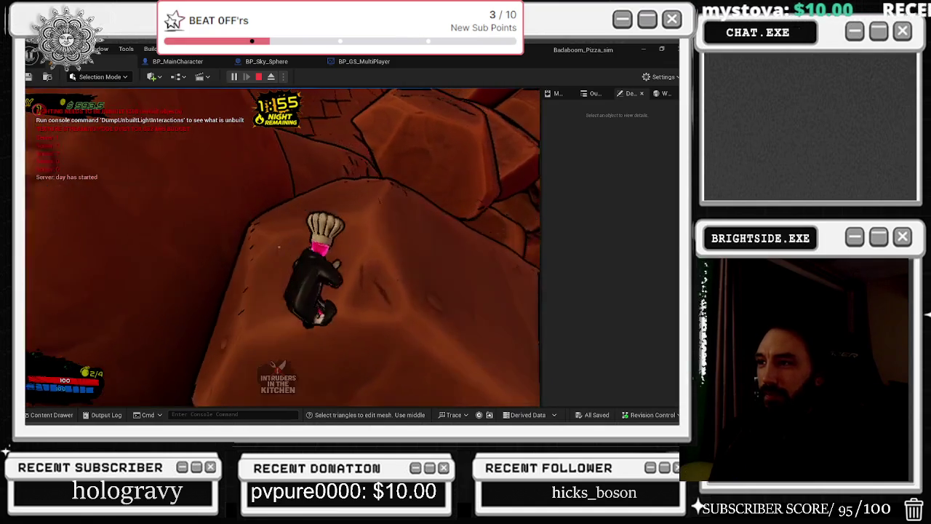
pyautogui.press('w')
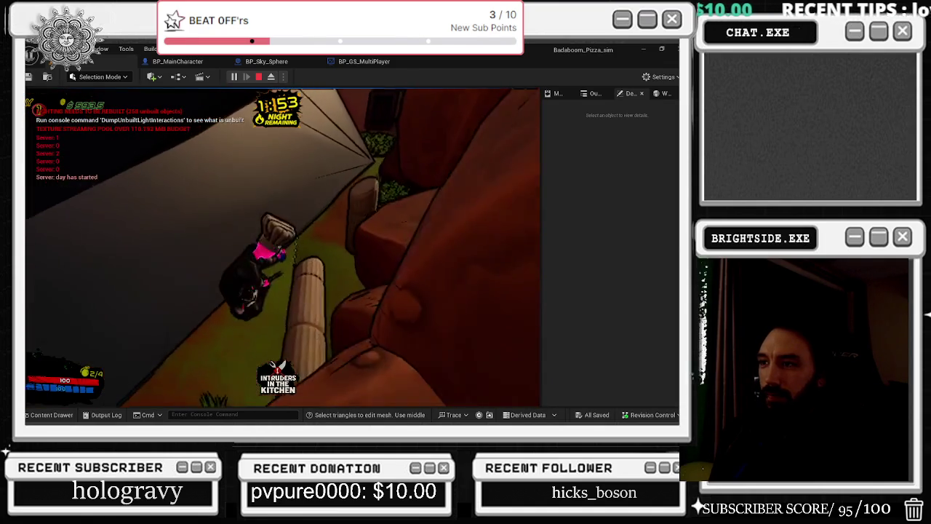
pyautogui.press('w')
pyautogui.hotkey('alt', 'Tab')
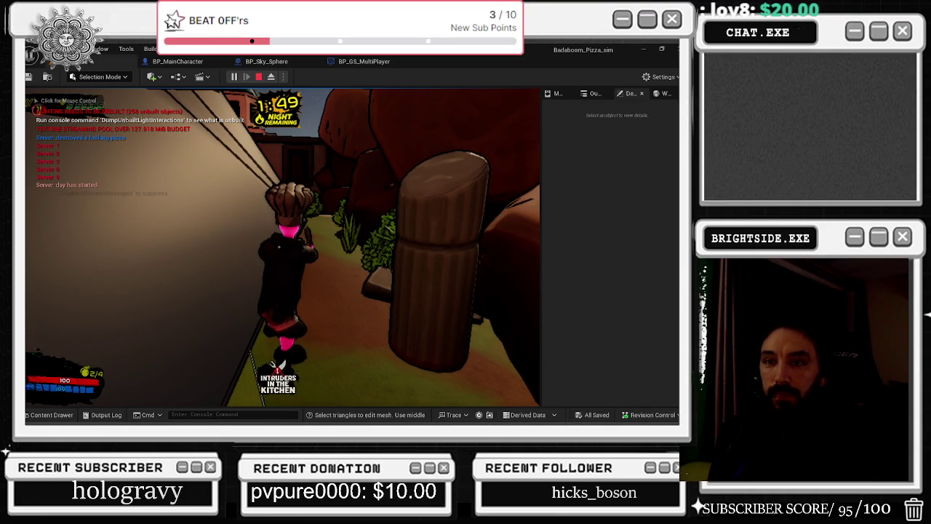
# Walk the chef along the red wall, through the courtyard and restaurant, into the alley
pyautogui.click(284, 247)
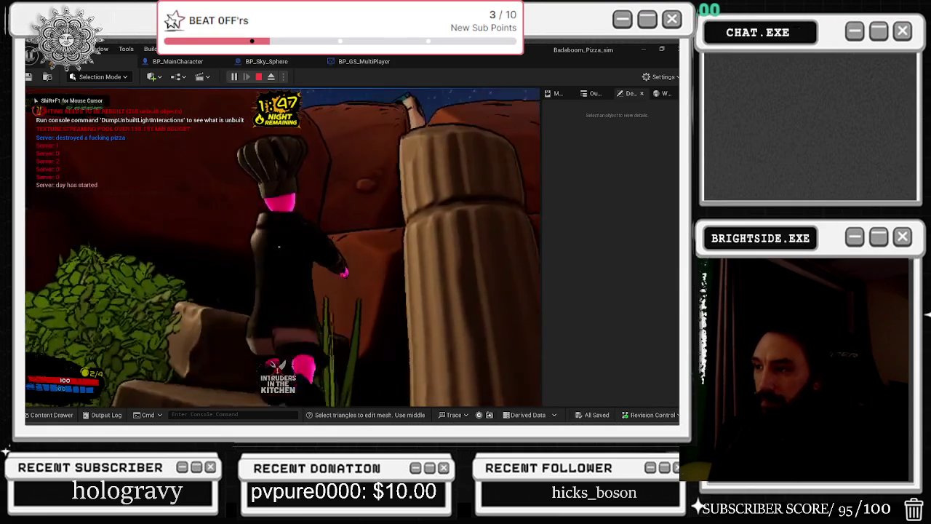
pyautogui.press('w')
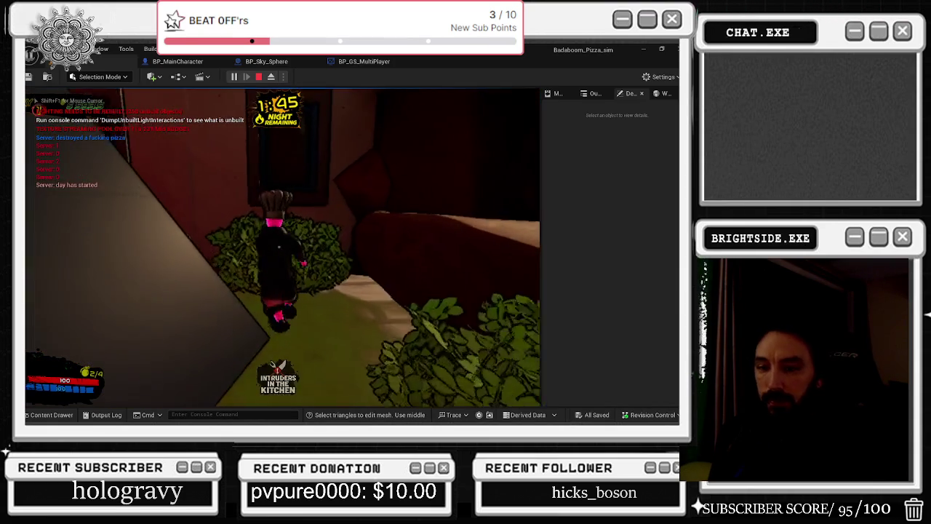
pyautogui.press('w')
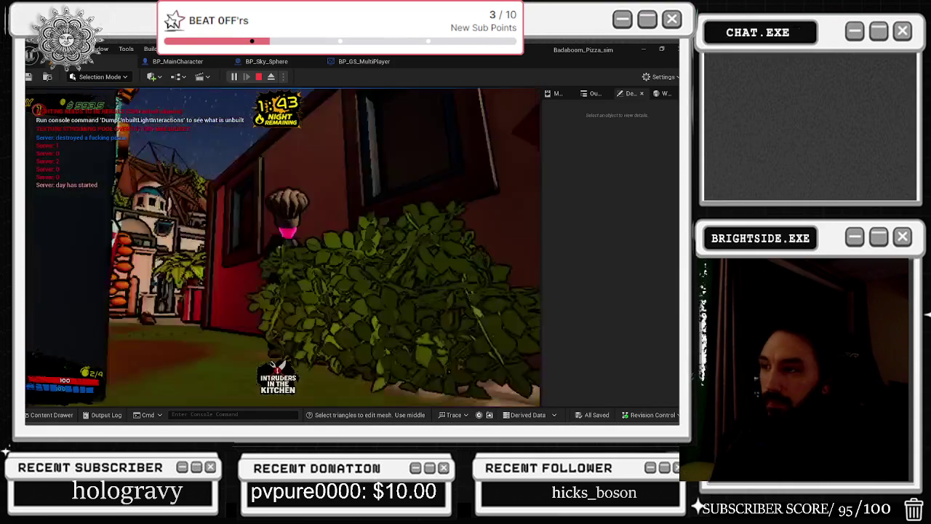
pyautogui.press('w')
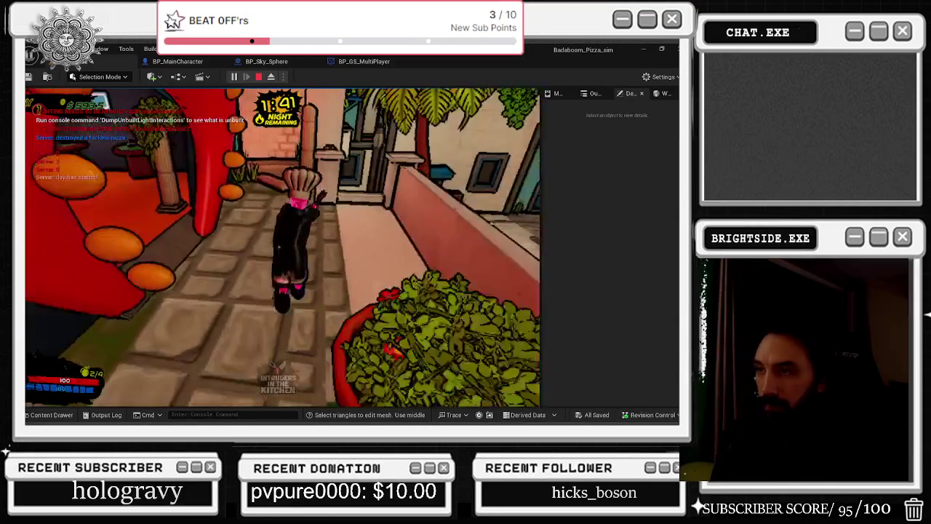
pyautogui.press('w')
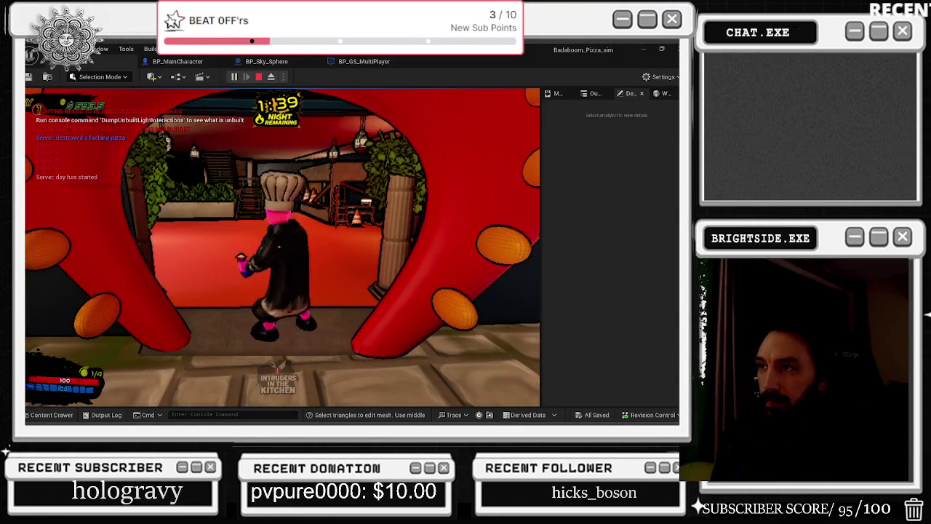
pyautogui.press('w')
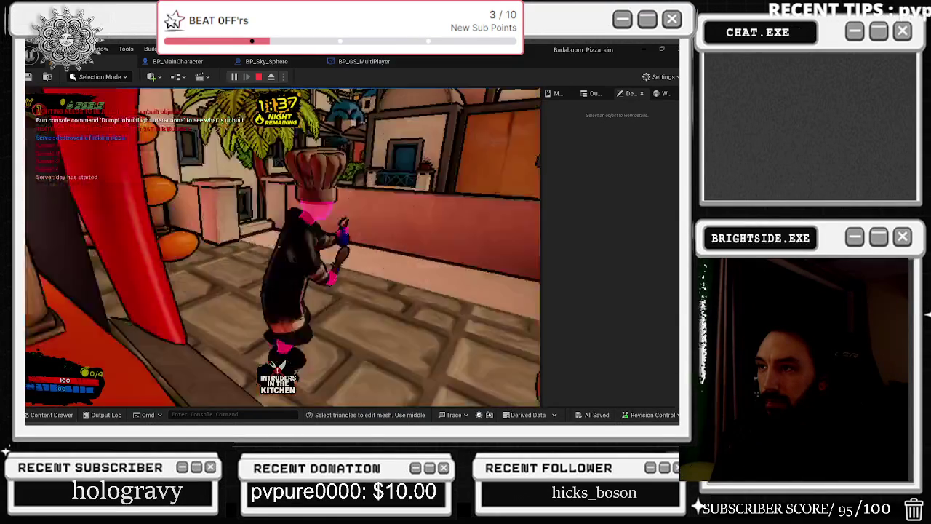
pyautogui.press('w')
pyautogui.press('w')
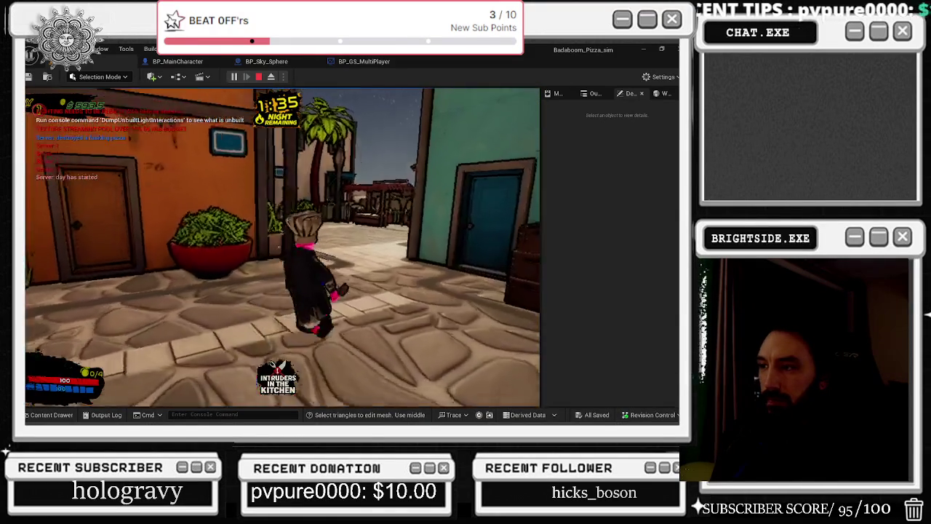
pyautogui.press('w')
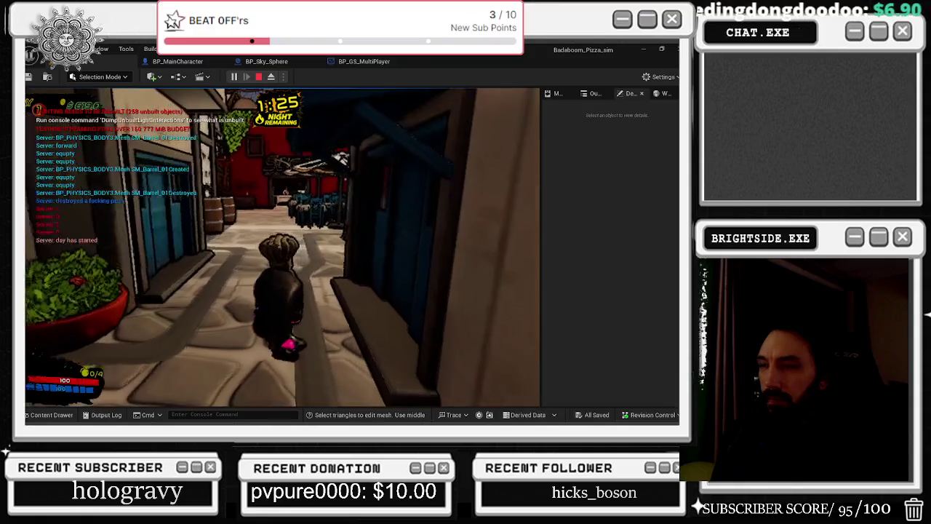
# End the Play-in-Editor session and return to the level editor
pyautogui.hotkey('alt', 'Tab')
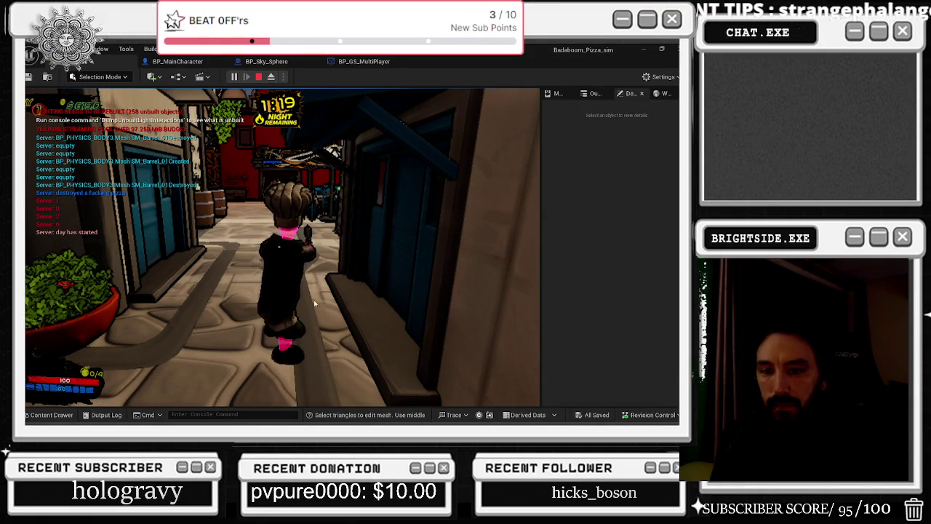
pyautogui.click(250, 301)
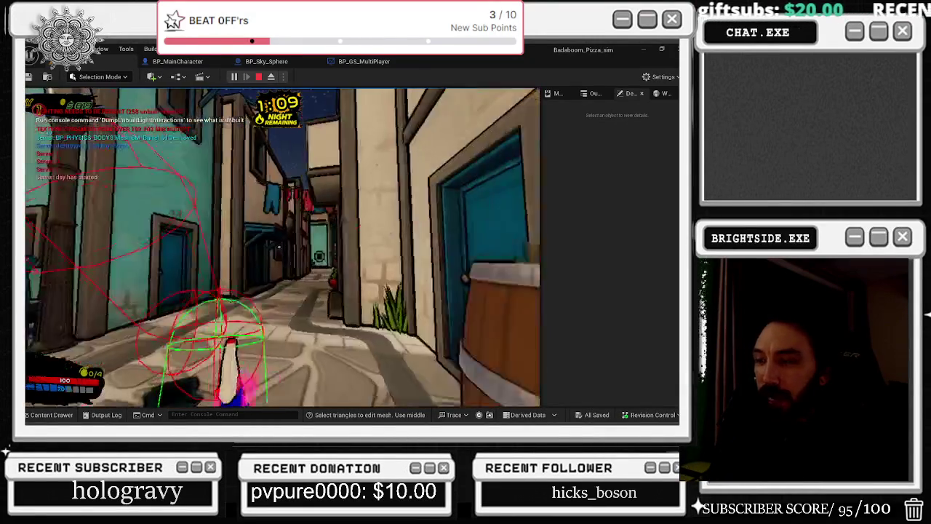
pyautogui.press('Escape')
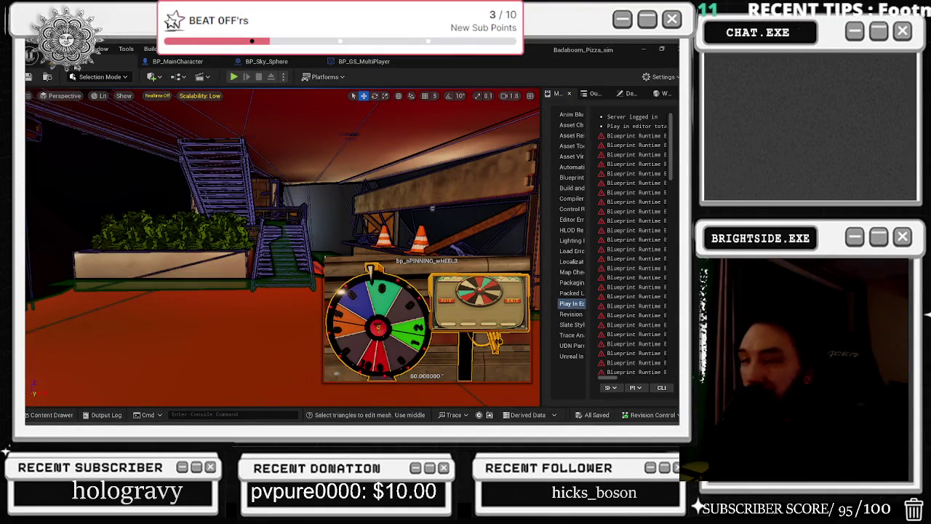
# Save the Badaboom_Pizza_sim level from the main toolbar
pyautogui.click(29, 77)
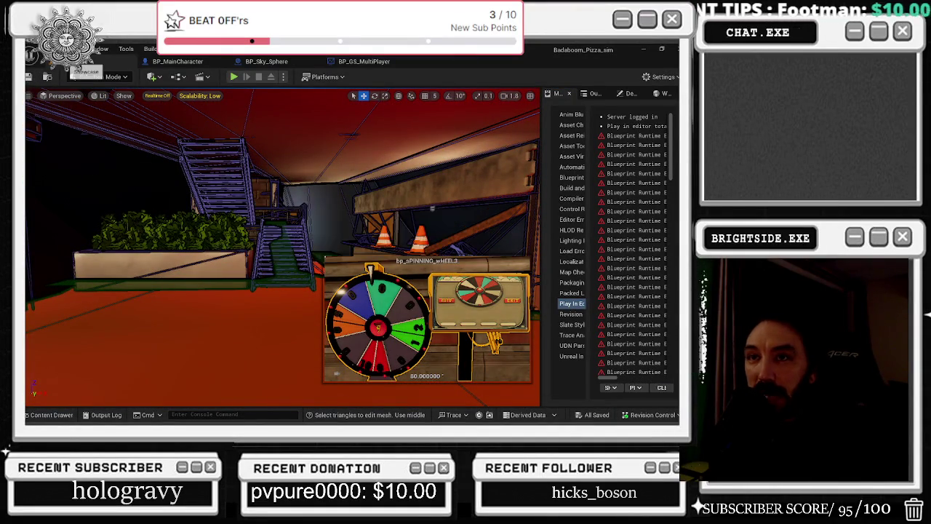